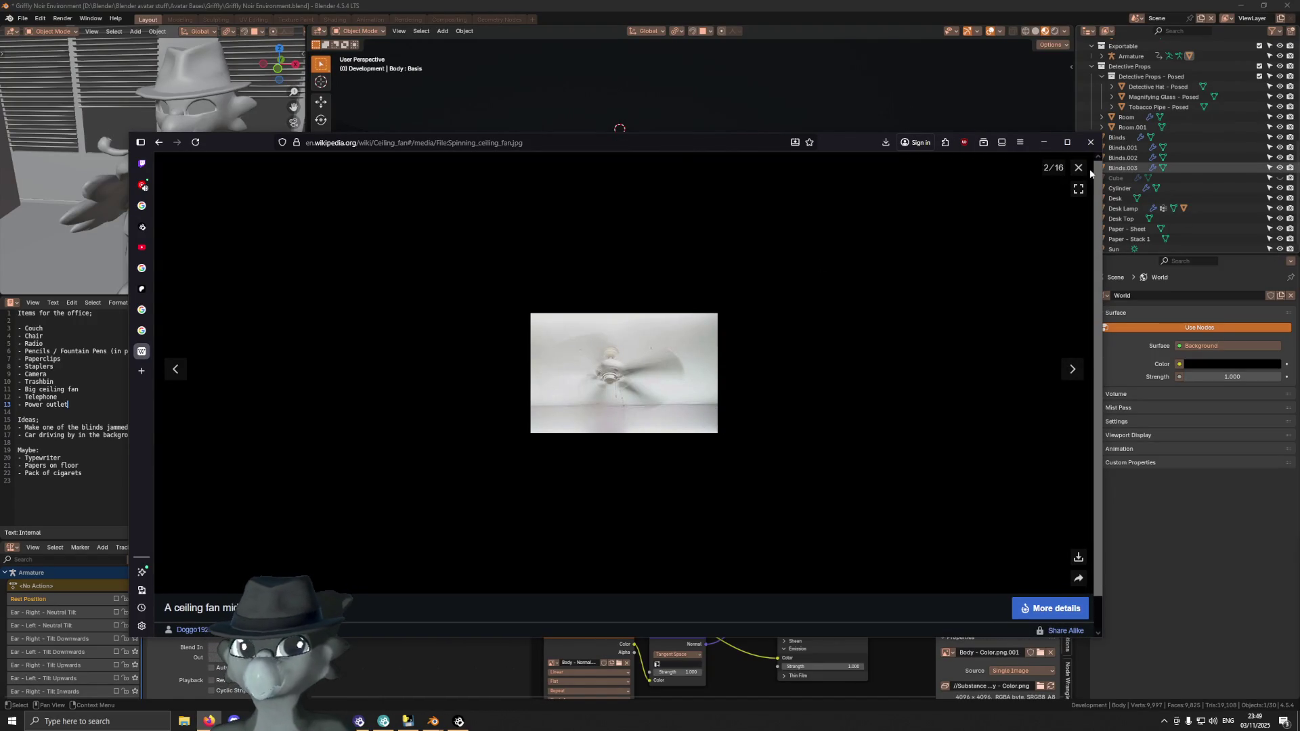
Scroll down the Ceiling fan article and view the ceiling fan with light photo
{"action": "left_click", "coordinate": [1079, 169]}
{"action": "scroll", "coordinate": [875, 409], "scroll_direction": "down", "scroll_amount": 5}
{"action": "scroll", "coordinate": [815, 366], "scroll_direction": "down", "scroll_amount": 15}
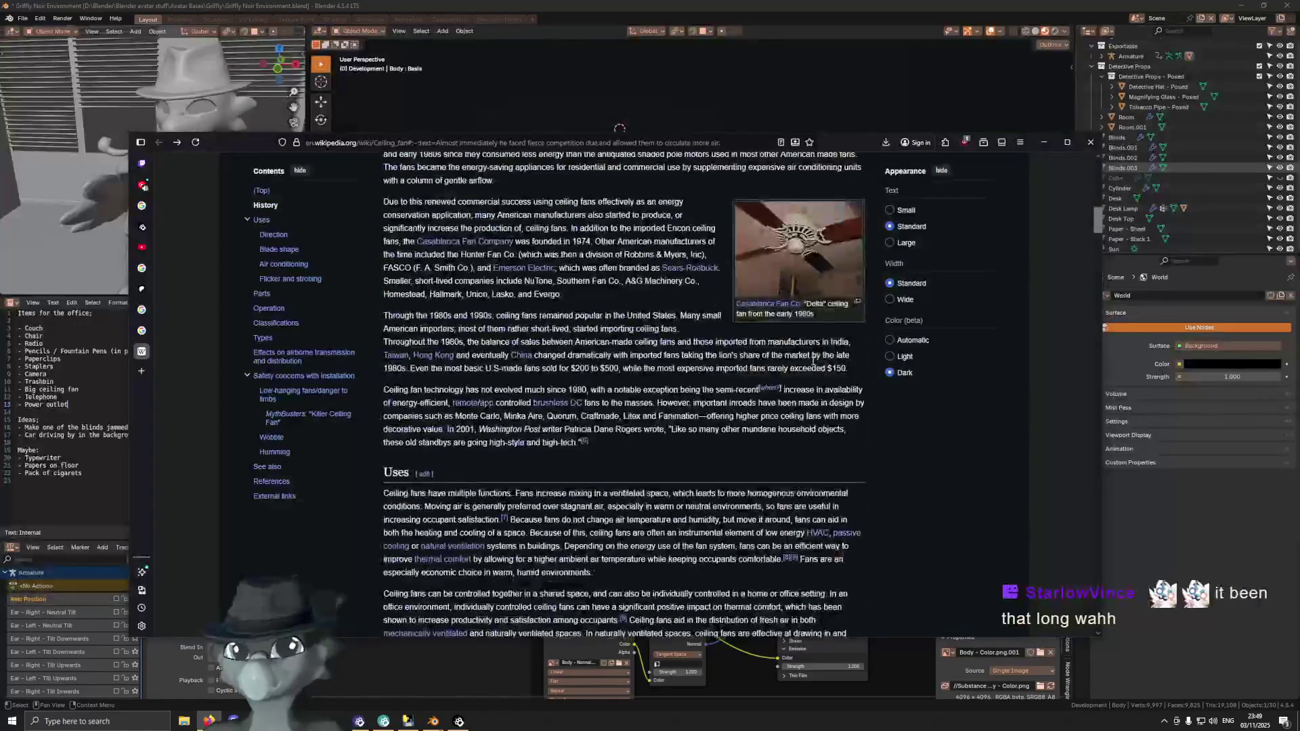
{"action": "scroll", "coordinate": [812, 374], "scroll_direction": "down", "scroll_amount": 10}
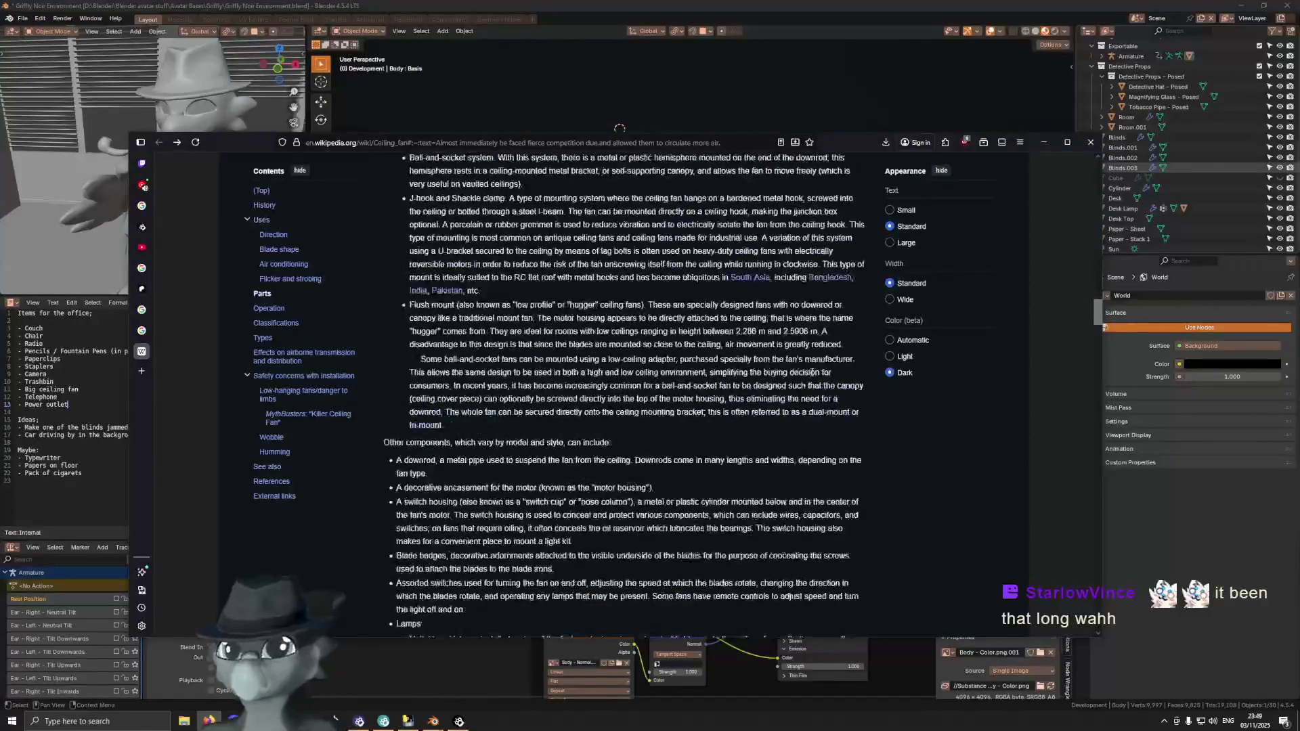
{"action": "left_click", "coordinate": [808, 381]}
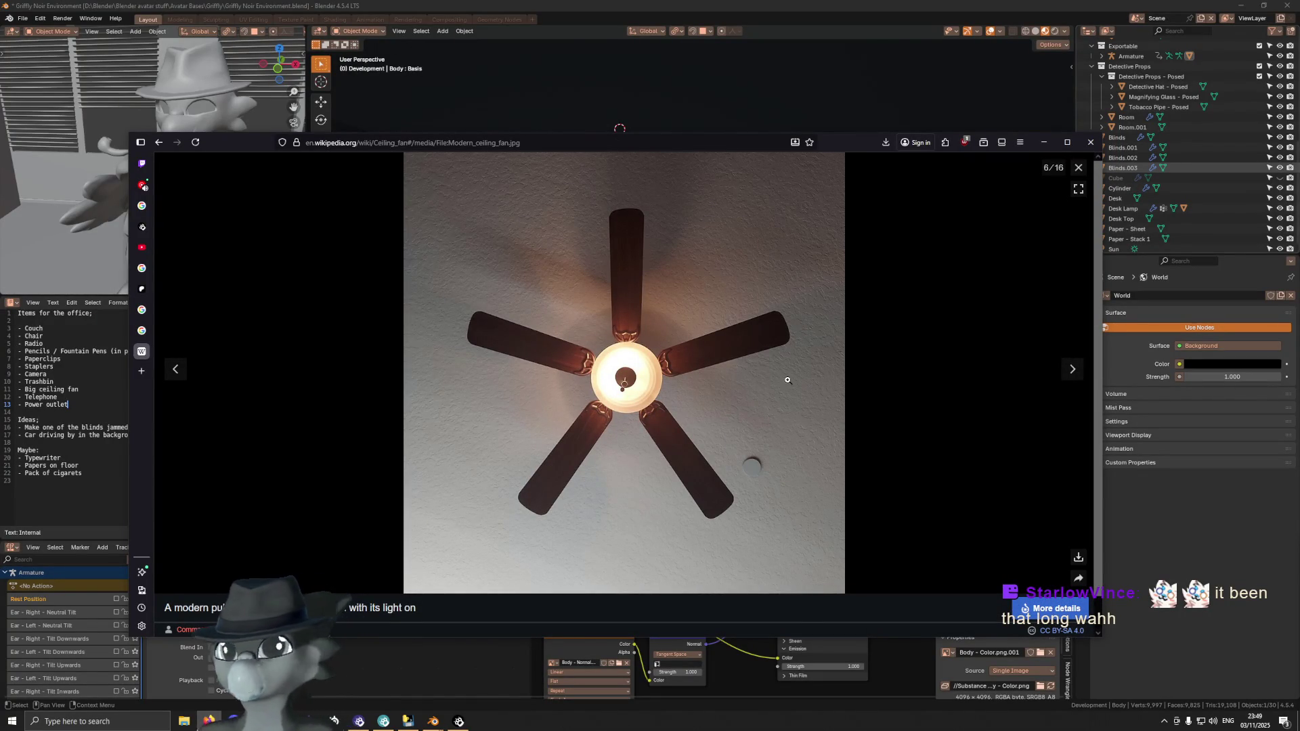
{"action": "left_click", "coordinate": [1078, 168]}
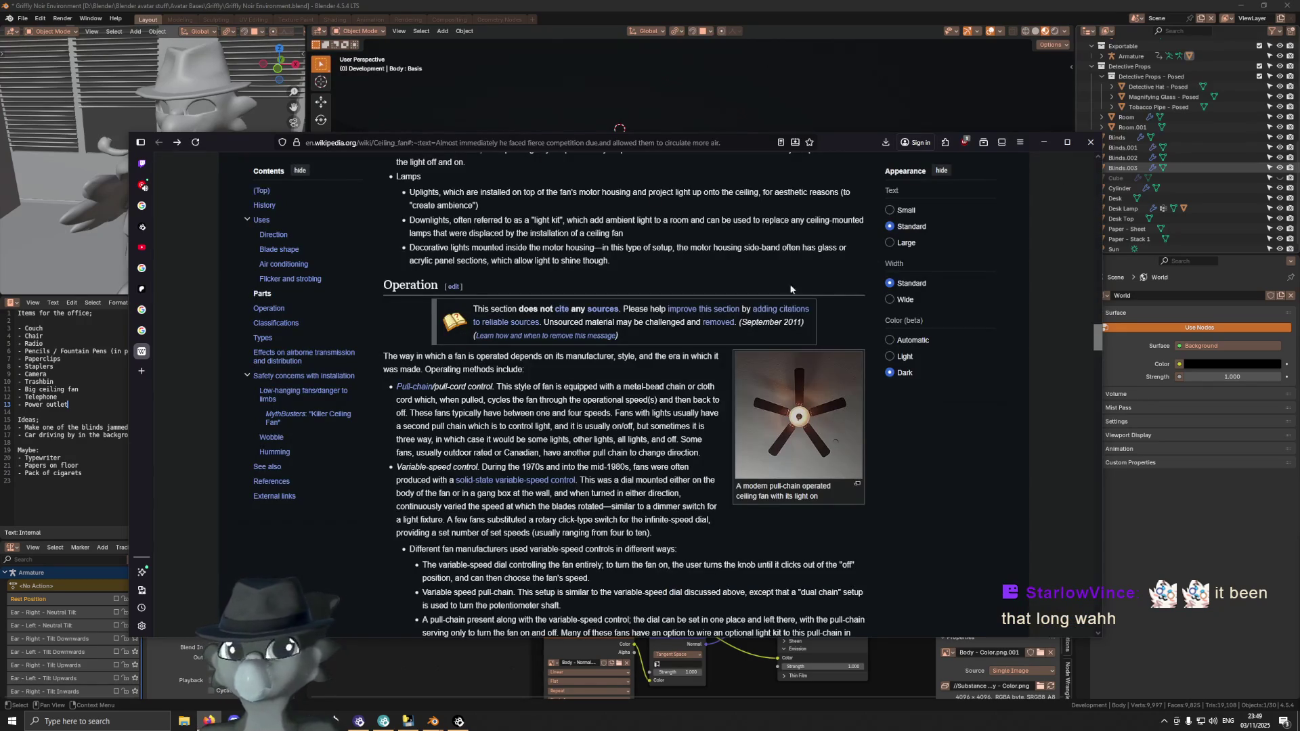
Scroll further and briefly view the spinner fan with light kit photo
{"action": "scroll", "coordinate": [685, 363], "scroll_direction": "down", "scroll_amount": 3}
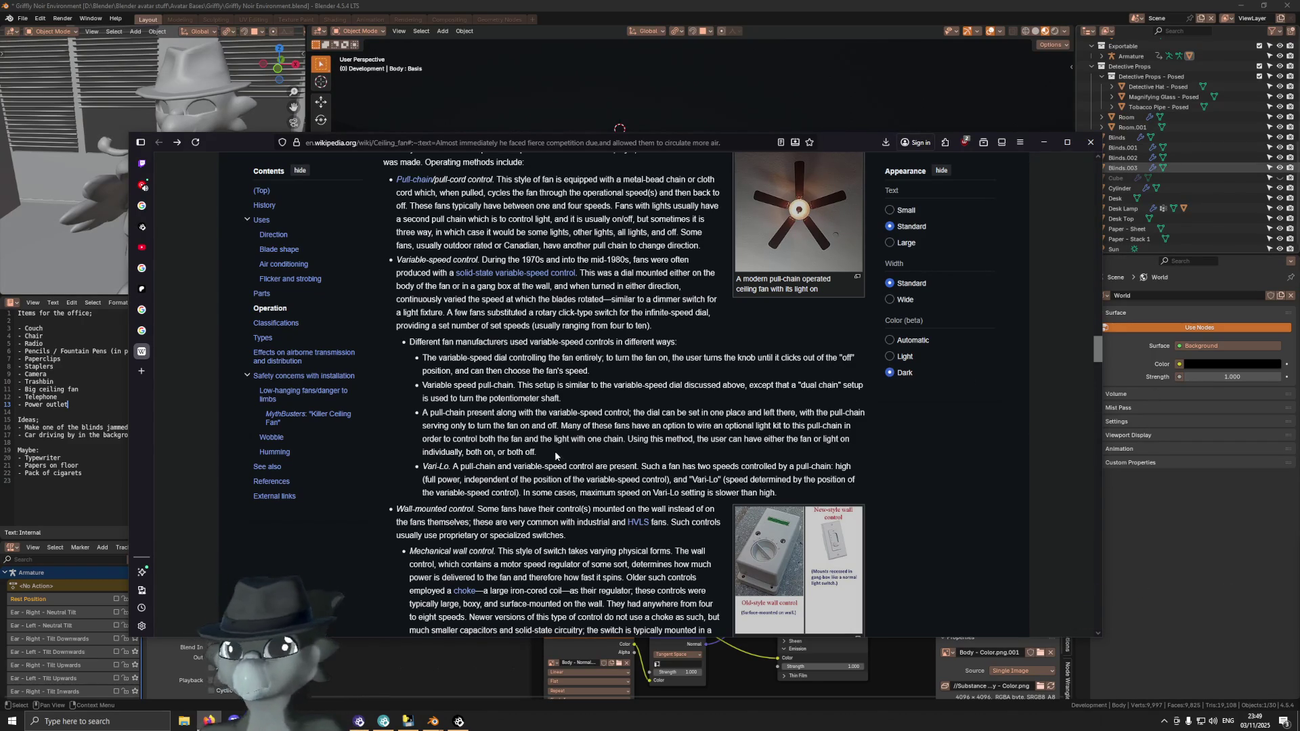
{"action": "scroll", "coordinate": [574, 432], "scroll_direction": "down", "scroll_amount": 10}
{"action": "scroll", "coordinate": [573, 431], "scroll_direction": "down", "scroll_amount": 15}
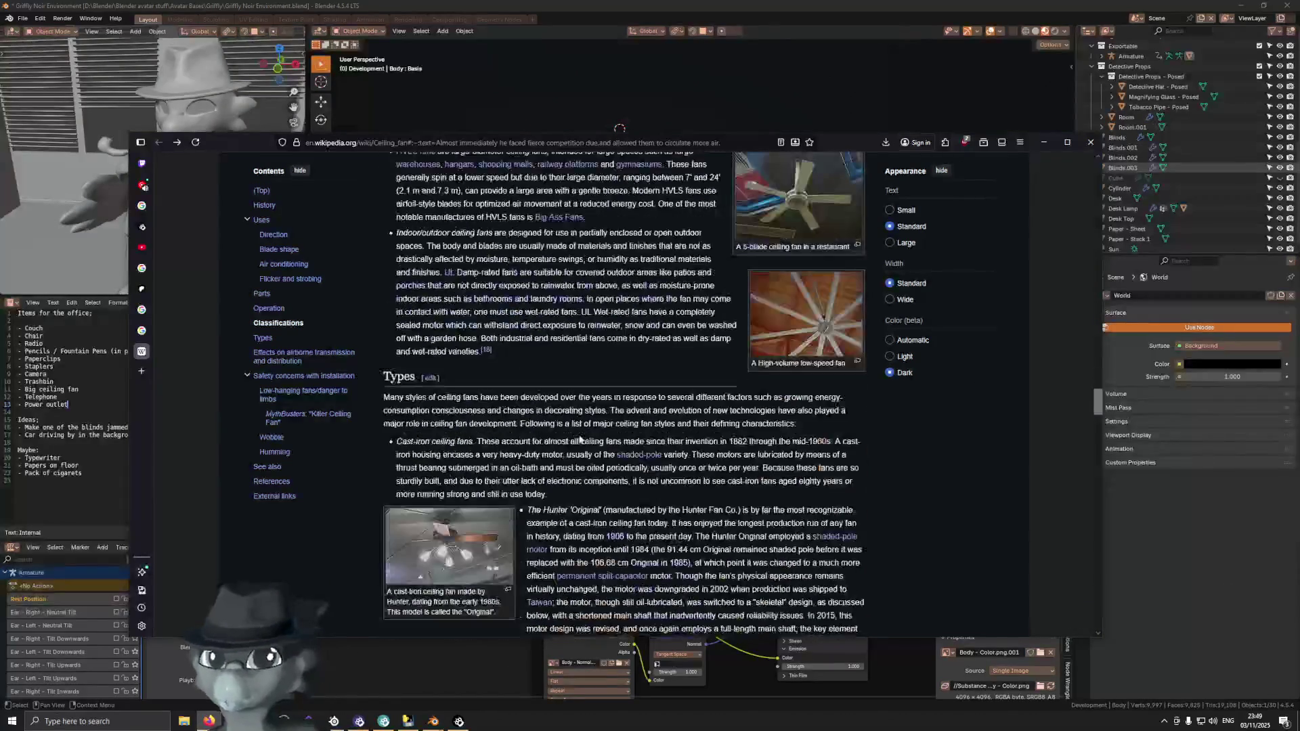
{"action": "scroll", "coordinate": [594, 344], "scroll_direction": "down", "scroll_amount": 5}
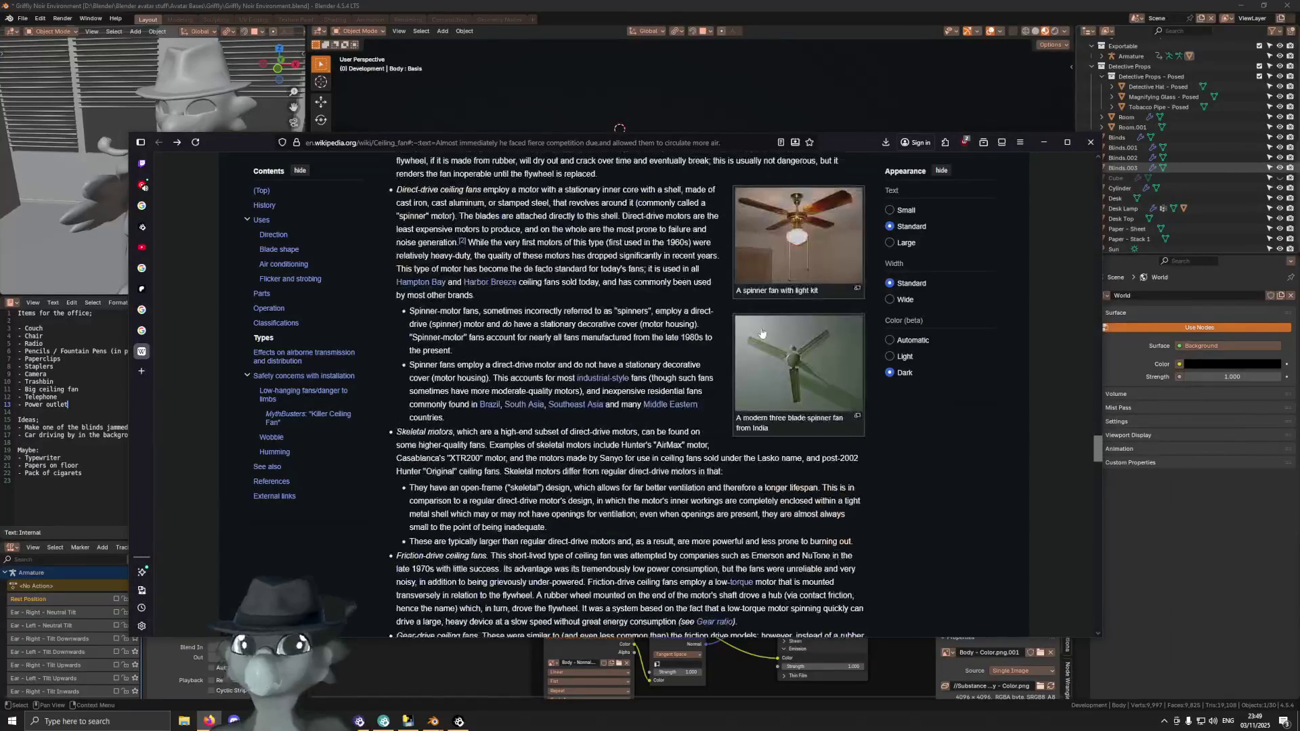
{"action": "left_click", "coordinate": [799, 261]}
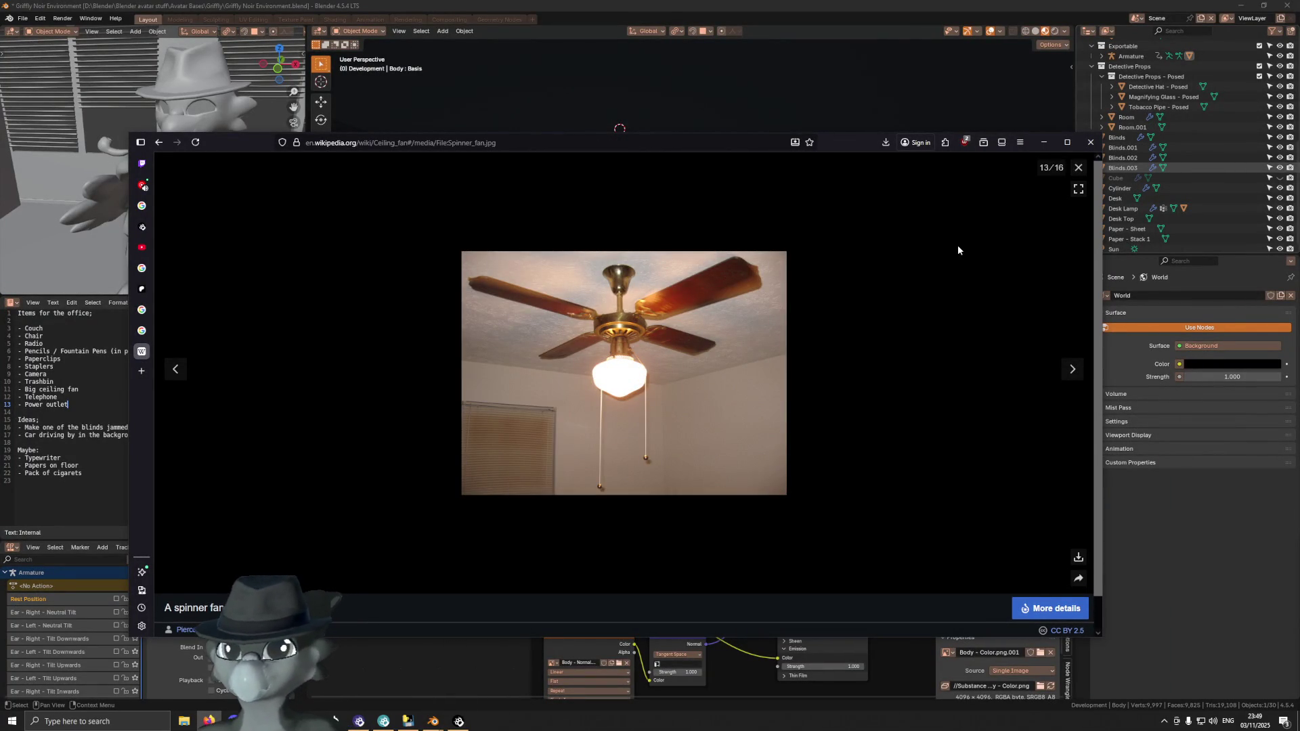
{"action": "key", "text": "Escape"}
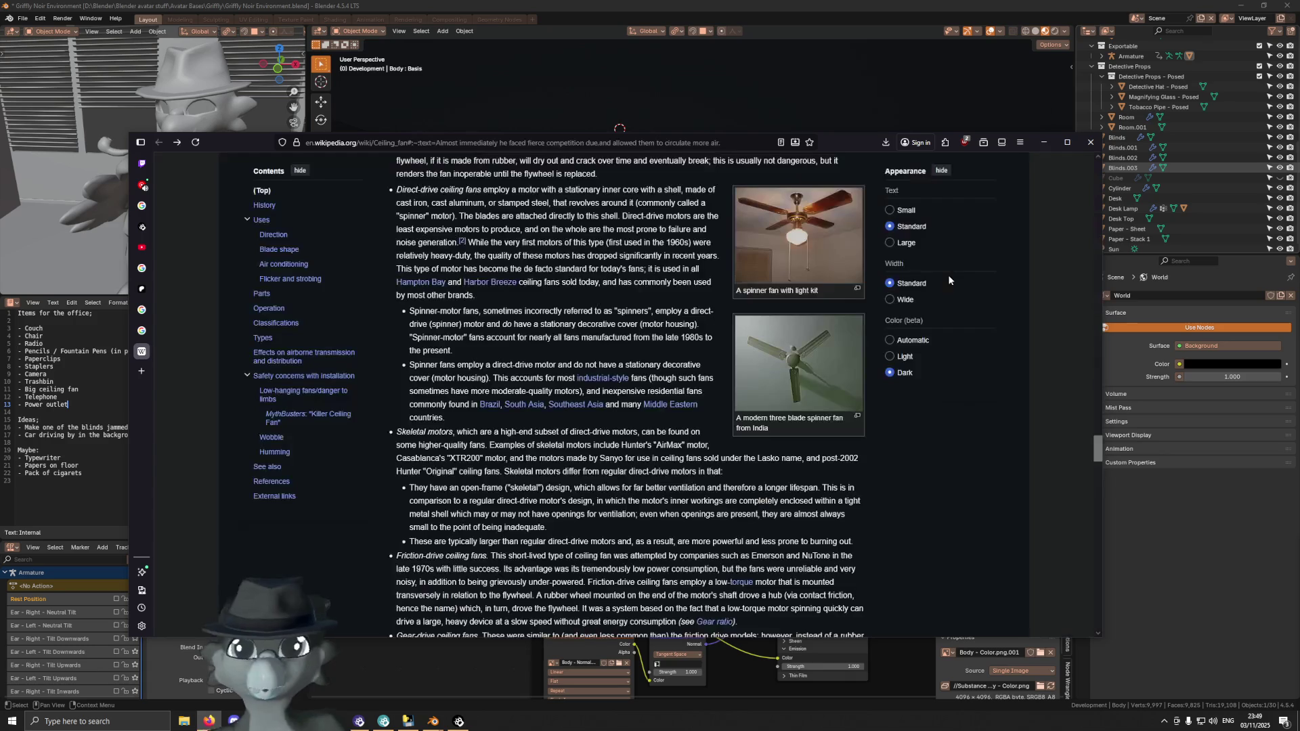
Open the orbit fans inside a train photo in the media viewer
{"action": "scroll", "coordinate": [833, 379], "scroll_direction": "down", "scroll_amount": 5}
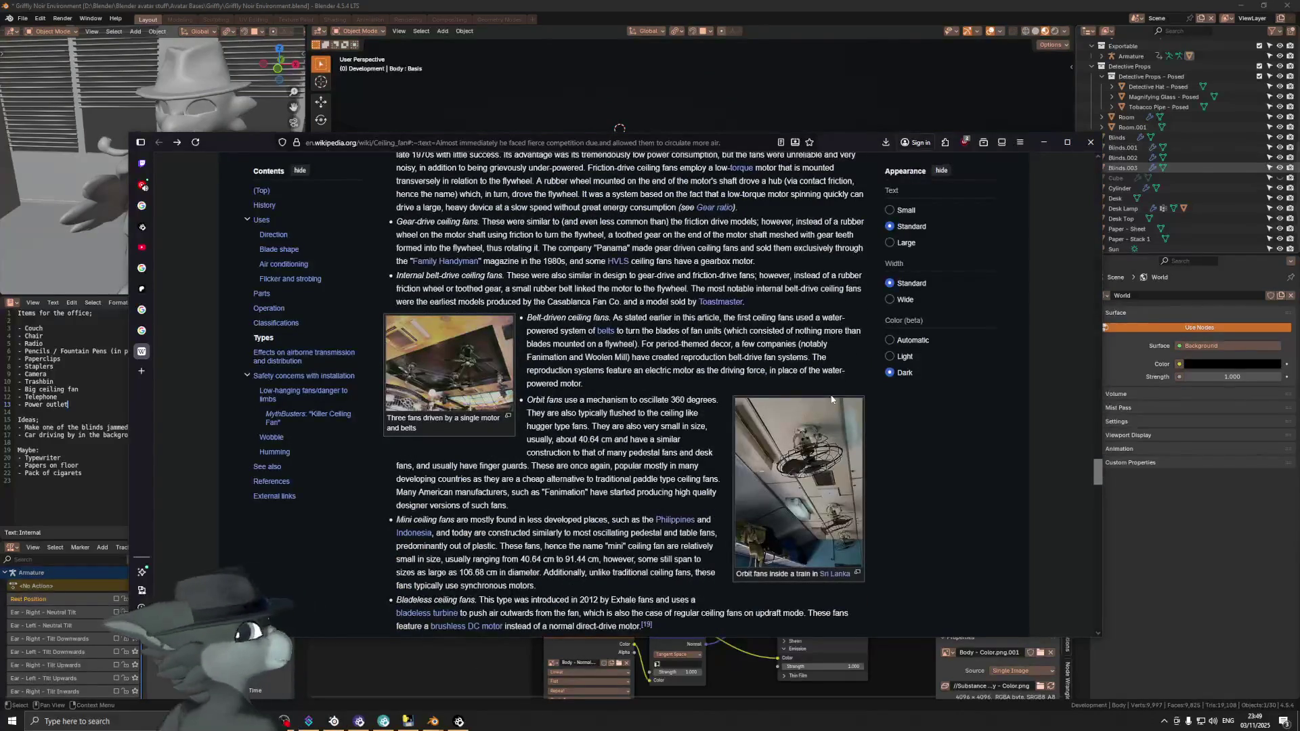
{"action": "scroll", "coordinate": [831, 400], "scroll_direction": "down", "scroll_amount": 3}
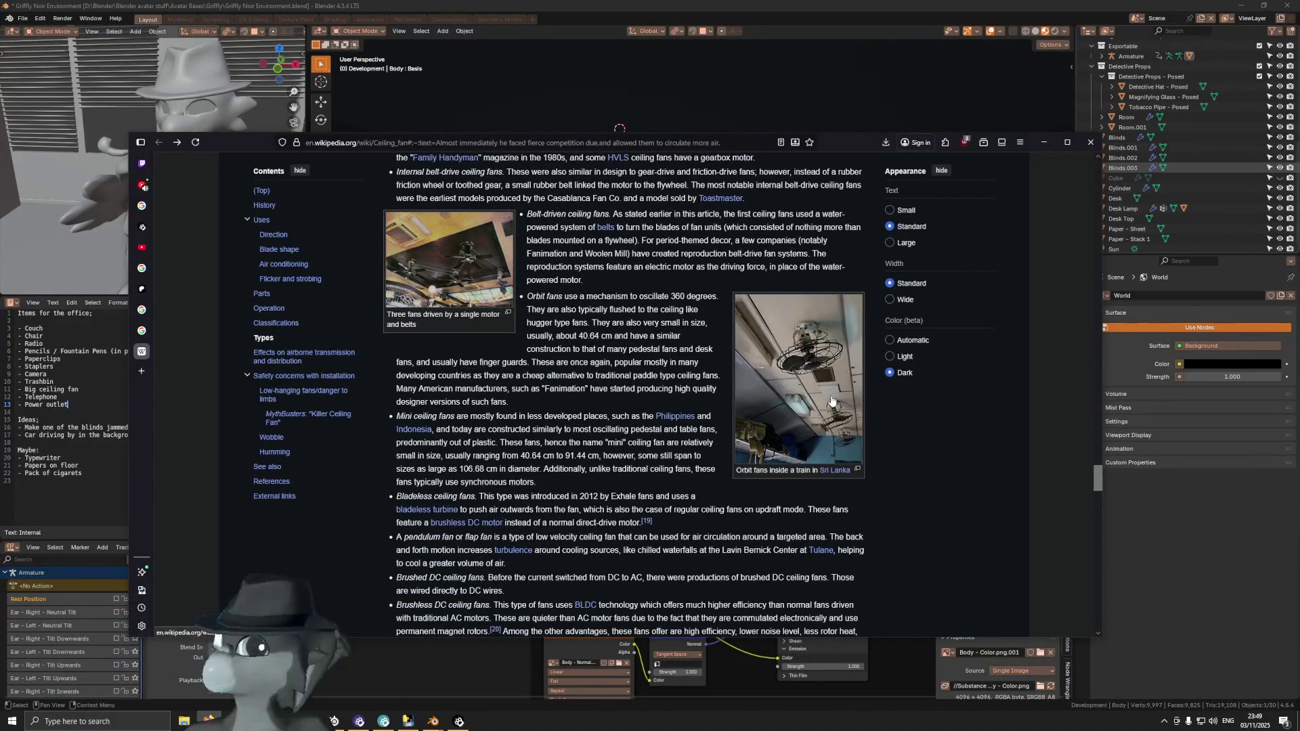
{"action": "left_click", "coordinate": [831, 392]}
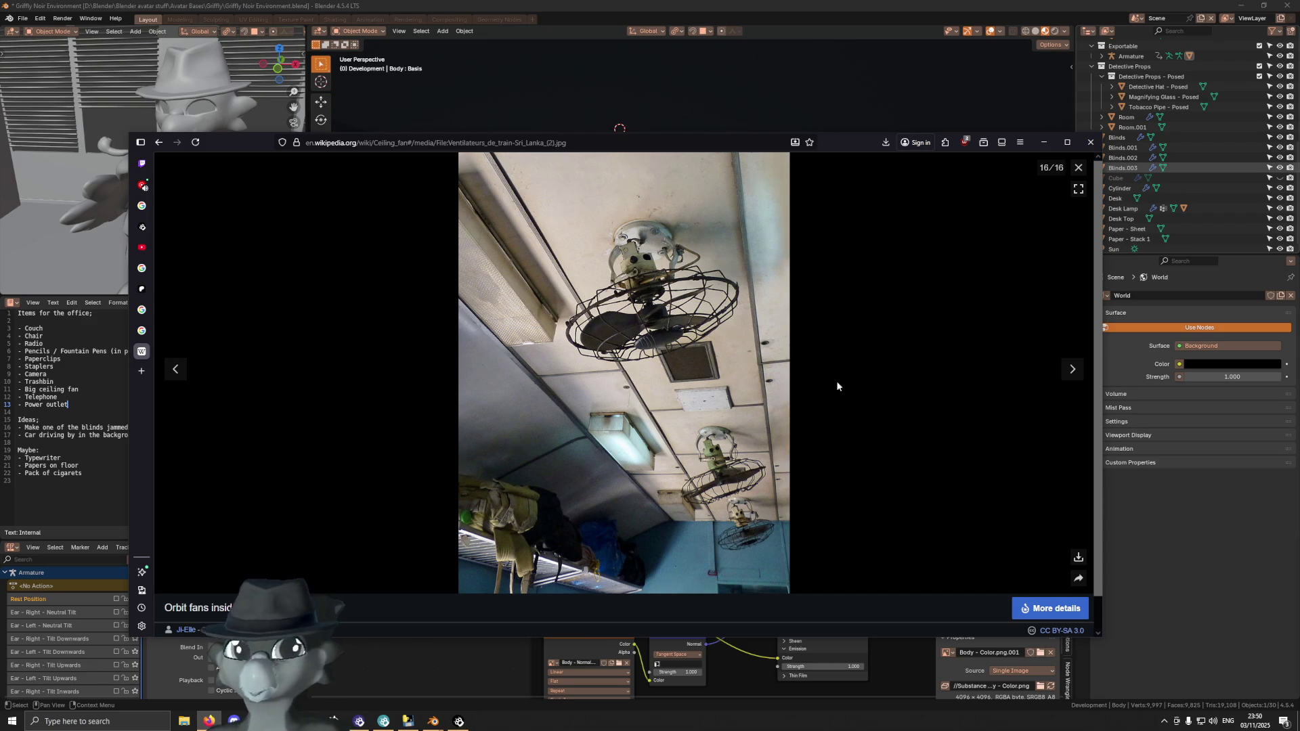
Copy the orbit fans photo with Copy Image and close the media viewer
{"action": "right_click", "coordinate": [856, 326]}
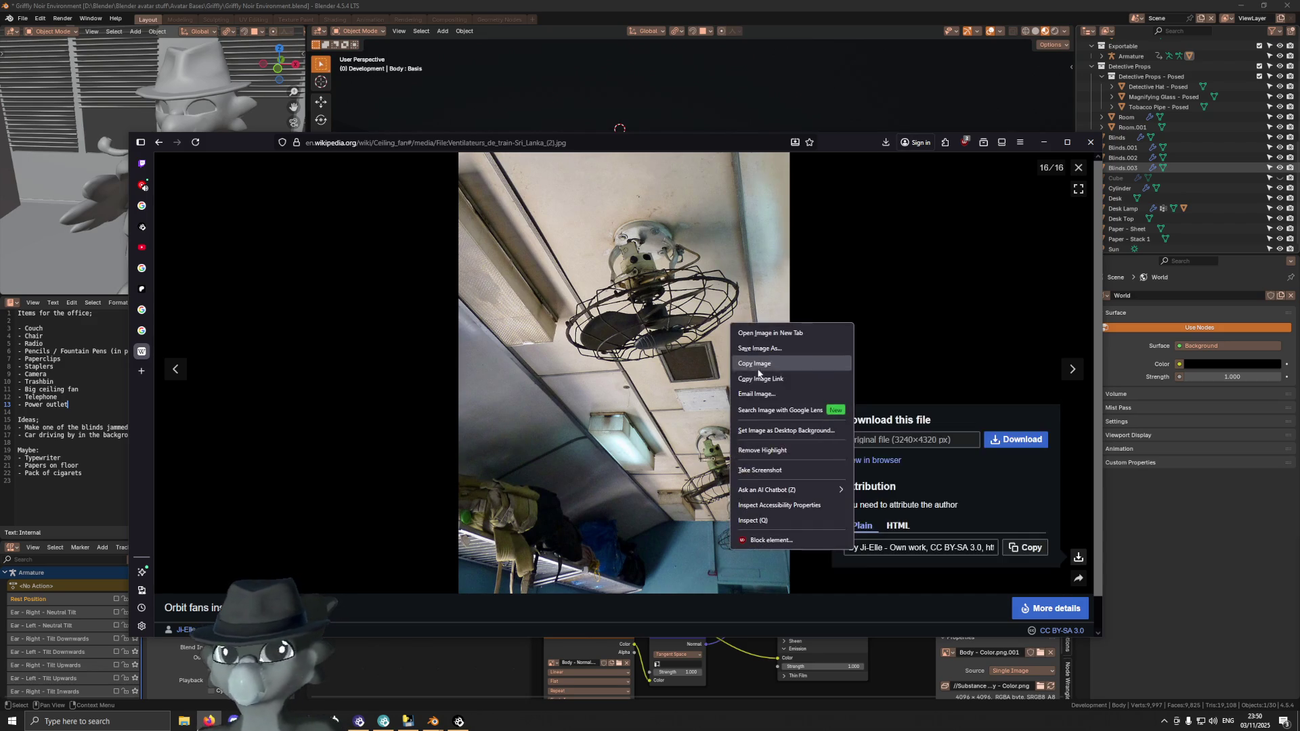
{"action": "left_click", "coordinate": [900, 295]}
{"action": "left_click", "coordinate": [899, 296]}
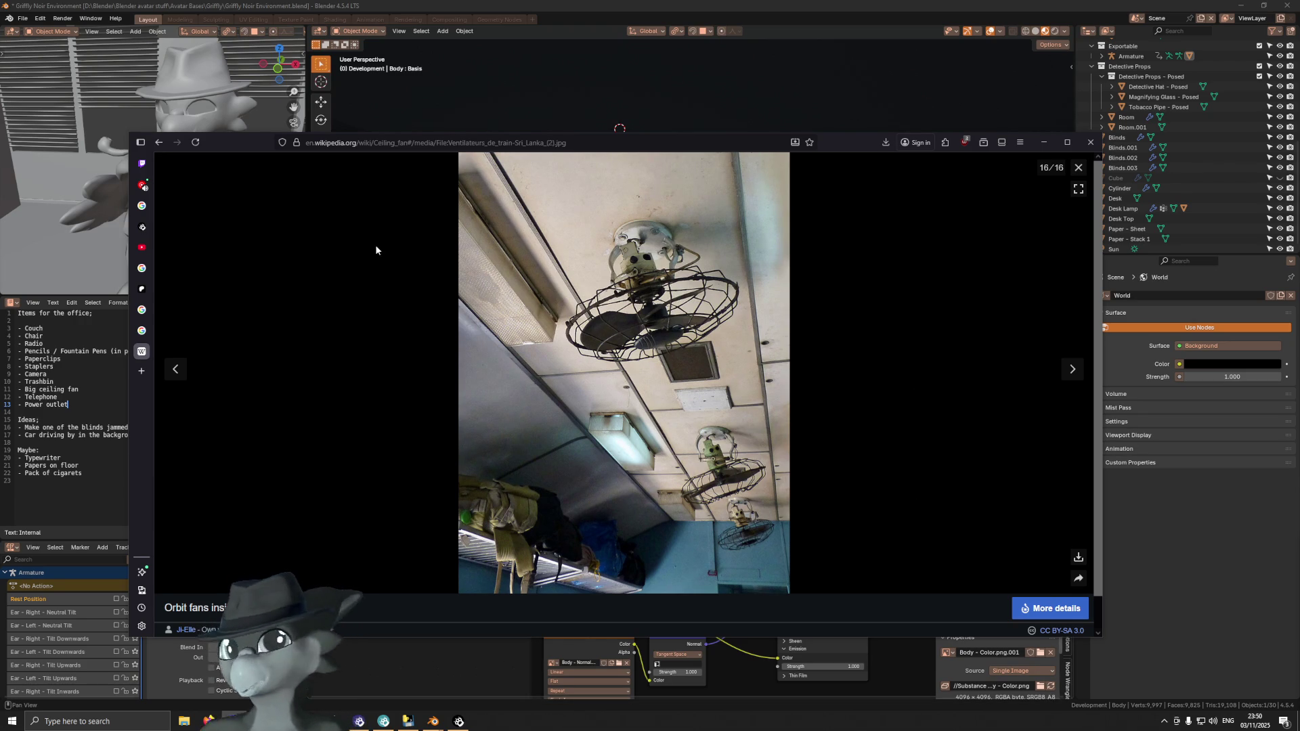
{"action": "left_click", "coordinate": [1076, 169]}
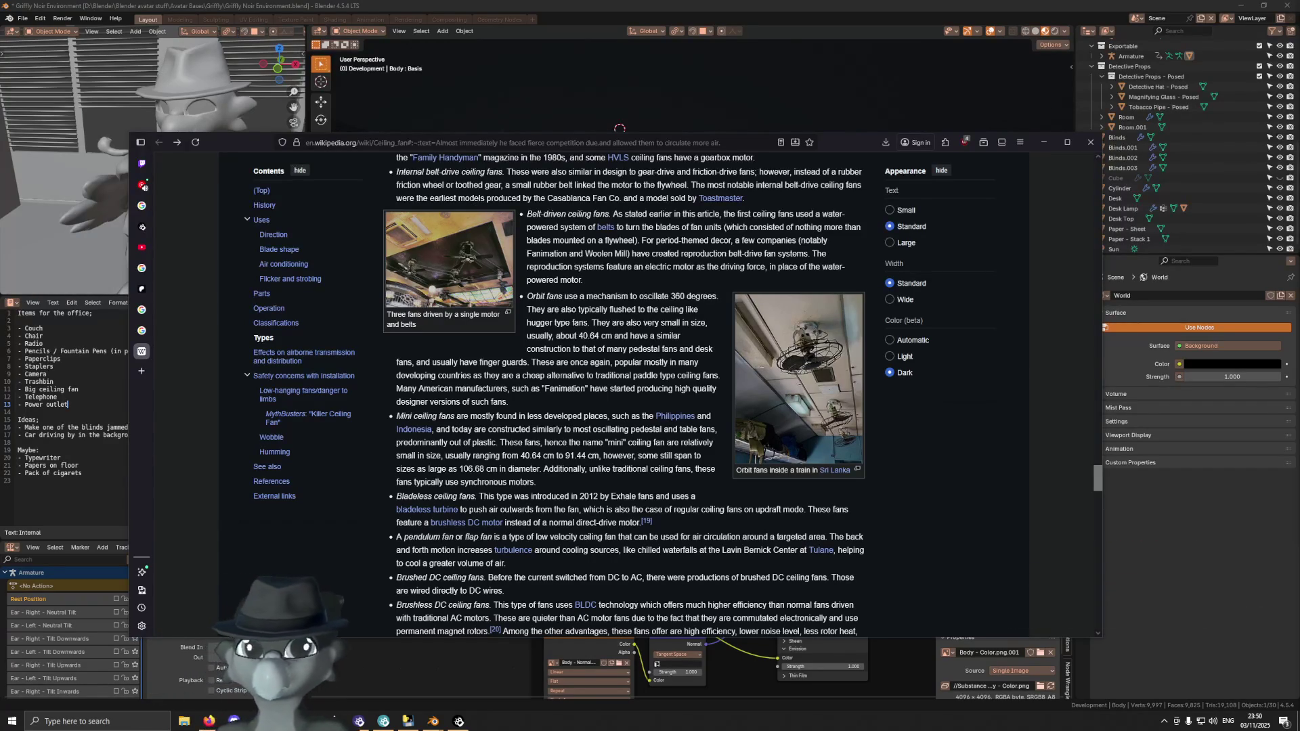
{"action": "scroll", "coordinate": [619, 385], "scroll_direction": "down", "scroll_amount": 3}
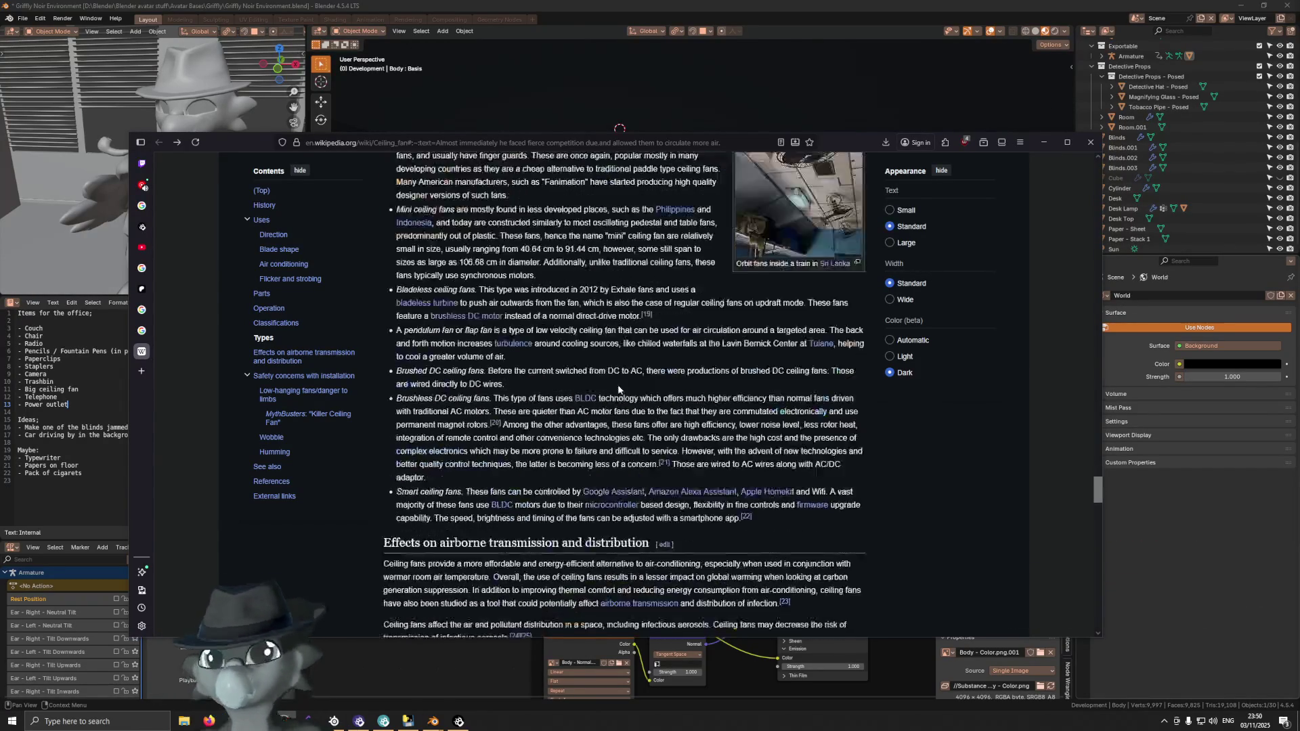
View the three fans driven by one motor photo, then bring Blender to the front
{"action": "scroll", "coordinate": [437, 348], "scroll_direction": "up", "scroll_amount": 2}
{"action": "scroll", "coordinate": [674, 244], "scroll_direction": "down", "scroll_amount": 9}
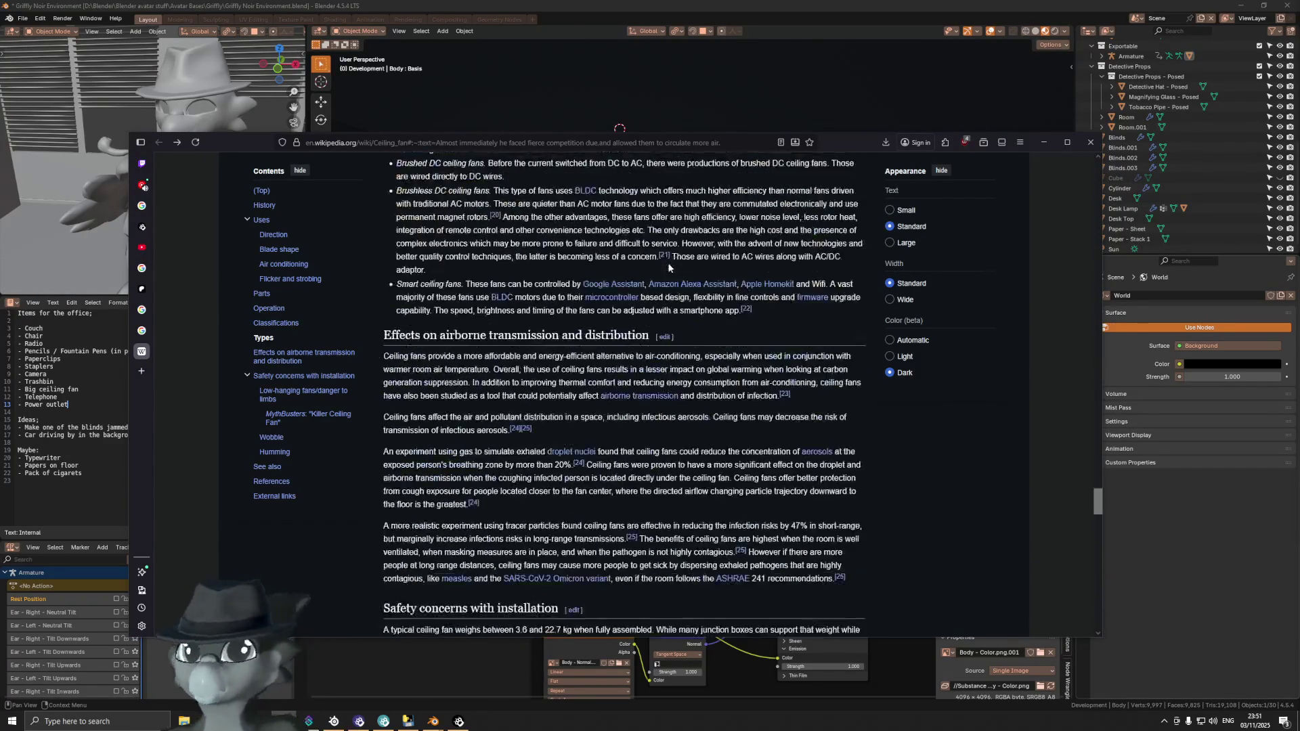
{"action": "scroll", "coordinate": [448, 252], "scroll_direction": "up", "scroll_amount": 10}
{"action": "left_click", "coordinate": [420, 359]}
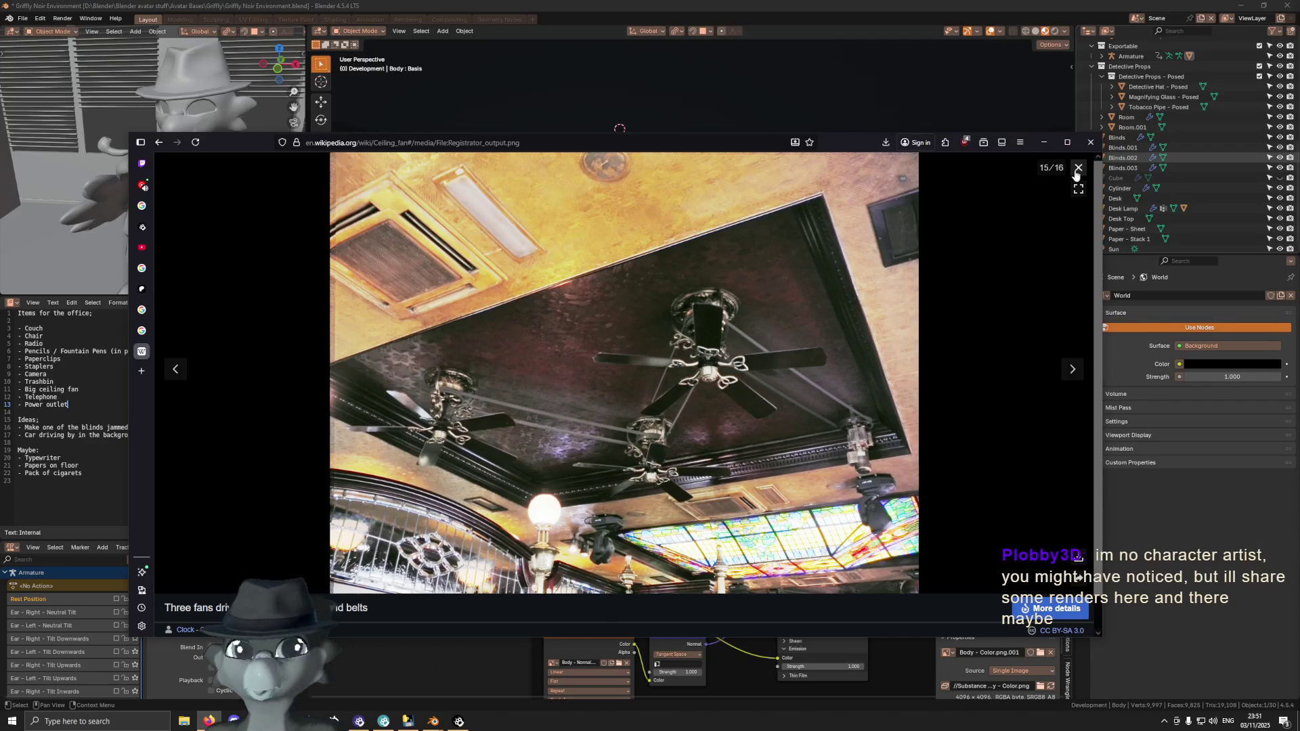
{"action": "left_click", "coordinate": [1079, 168]}
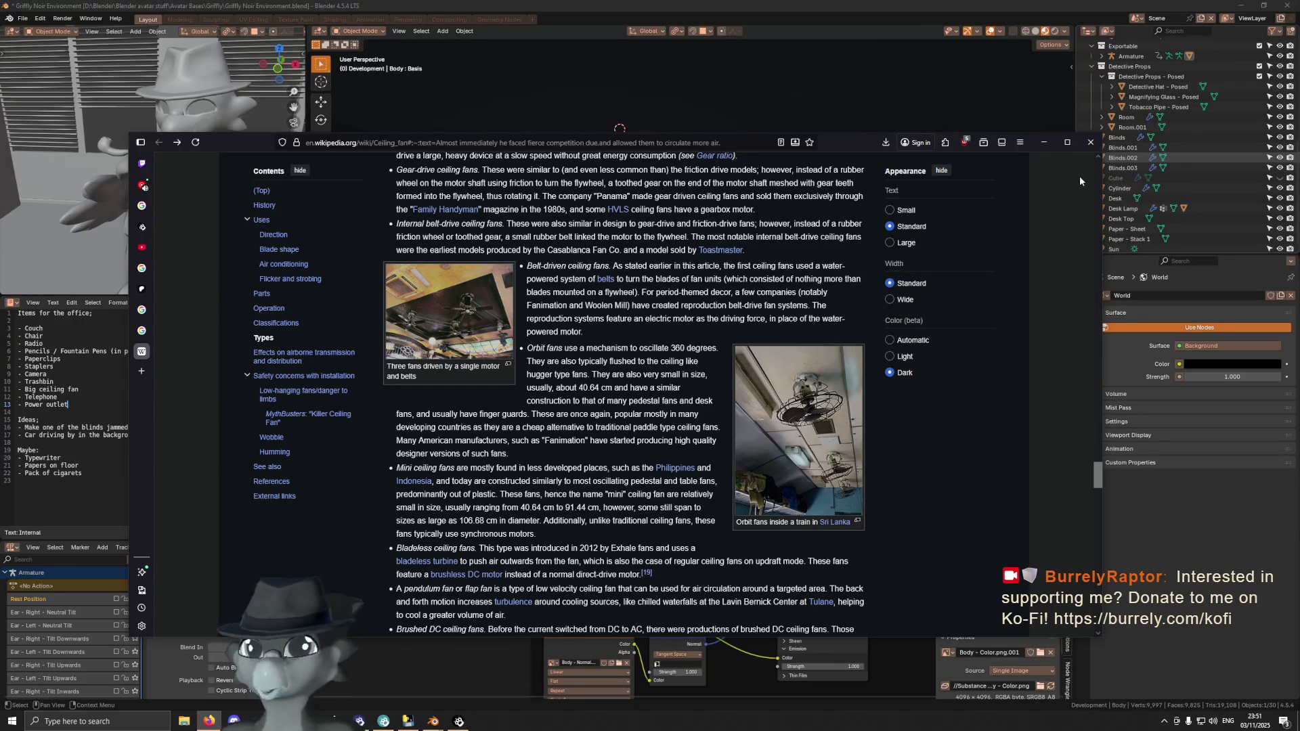
{"action": "left_click", "coordinate": [255, 8]}
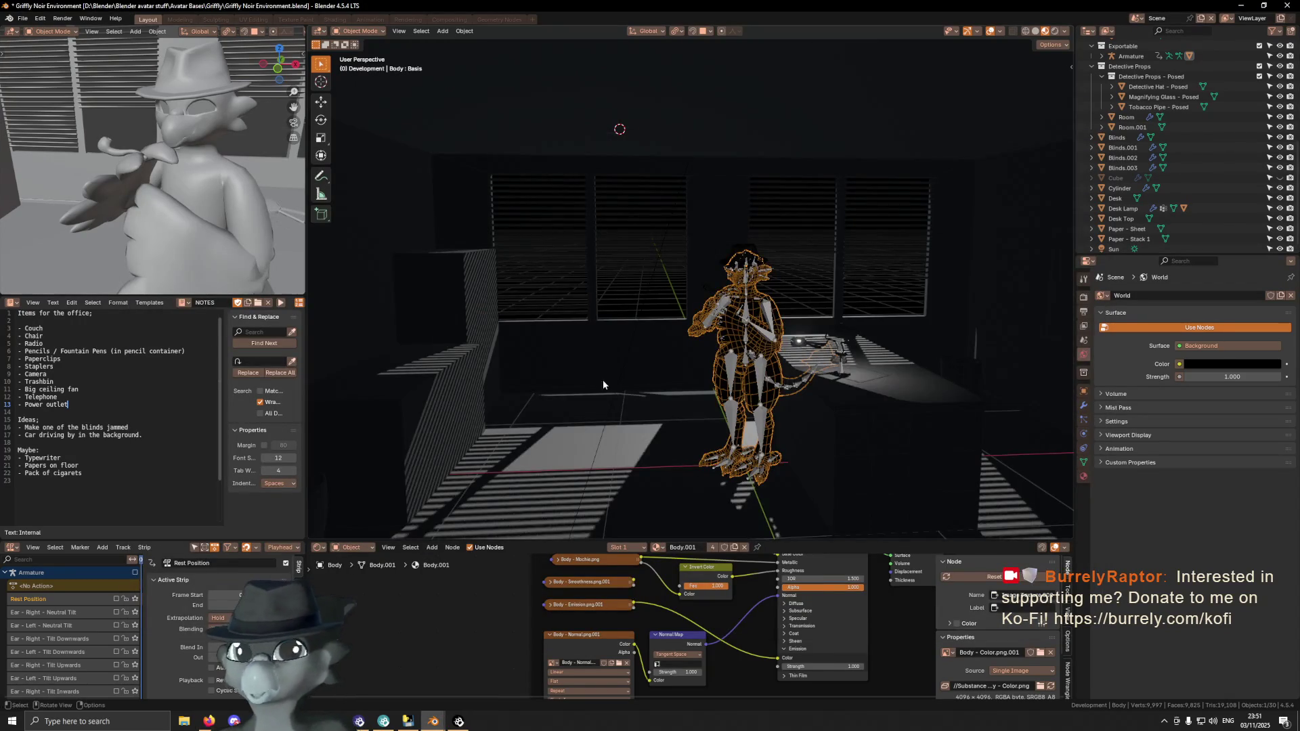
Hide the viewport overlays and frame the selected Desk Top object
{"action": "scroll", "coordinate": [599, 385], "scroll_direction": "down", "scroll_amount": 5}
{"action": "mouse_move", "coordinate": [609, 366]}
{"action": "middle_mouse_down"}
{"action": "mouse_move", "coordinate": [700, 363]}
{"action": "mouse_move", "coordinate": [604, 350]}
{"action": "mouse_move", "coordinate": [739, 313]}
{"action": "mouse_move", "coordinate": [741, 367]}
{"action": "middle_mouse_up"}
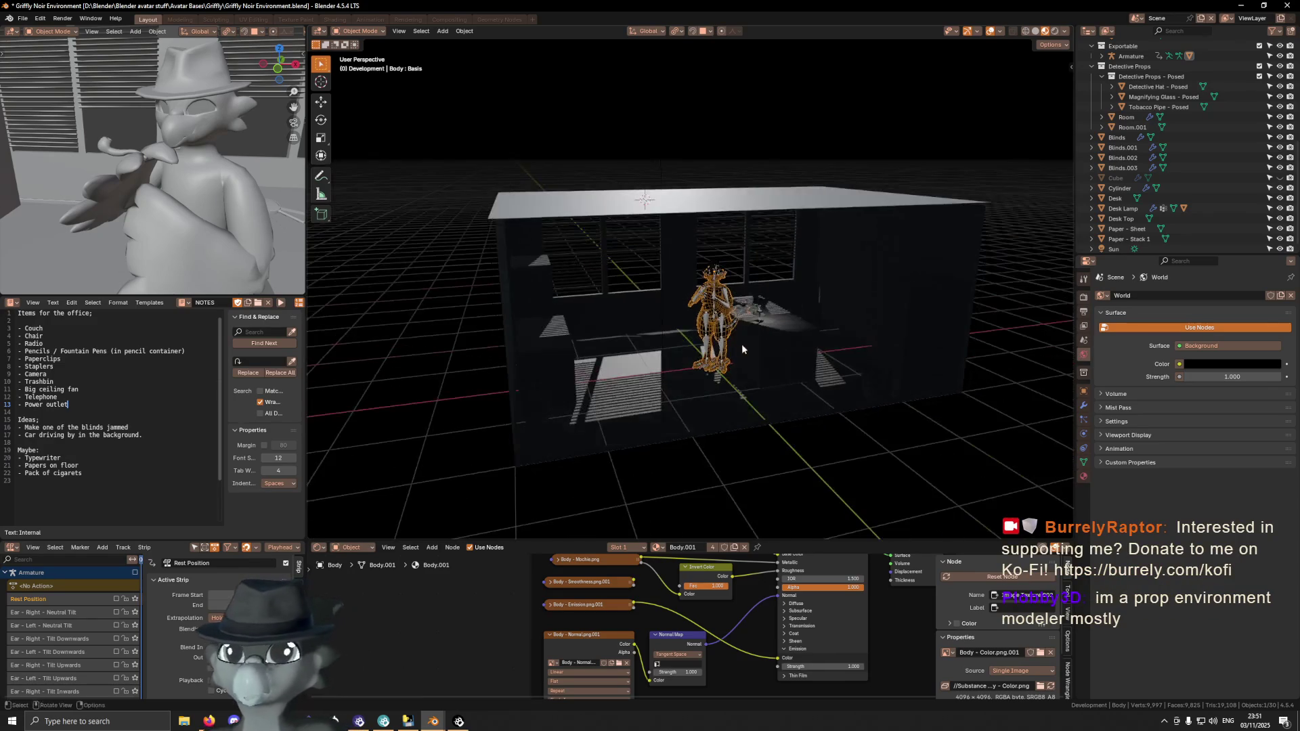
{"action": "scroll", "coordinate": [710, 310], "scroll_direction": "up", "scroll_amount": 8}
{"action": "scroll", "coordinate": [773, 312], "scroll_direction": "down", "scroll_amount": 5}
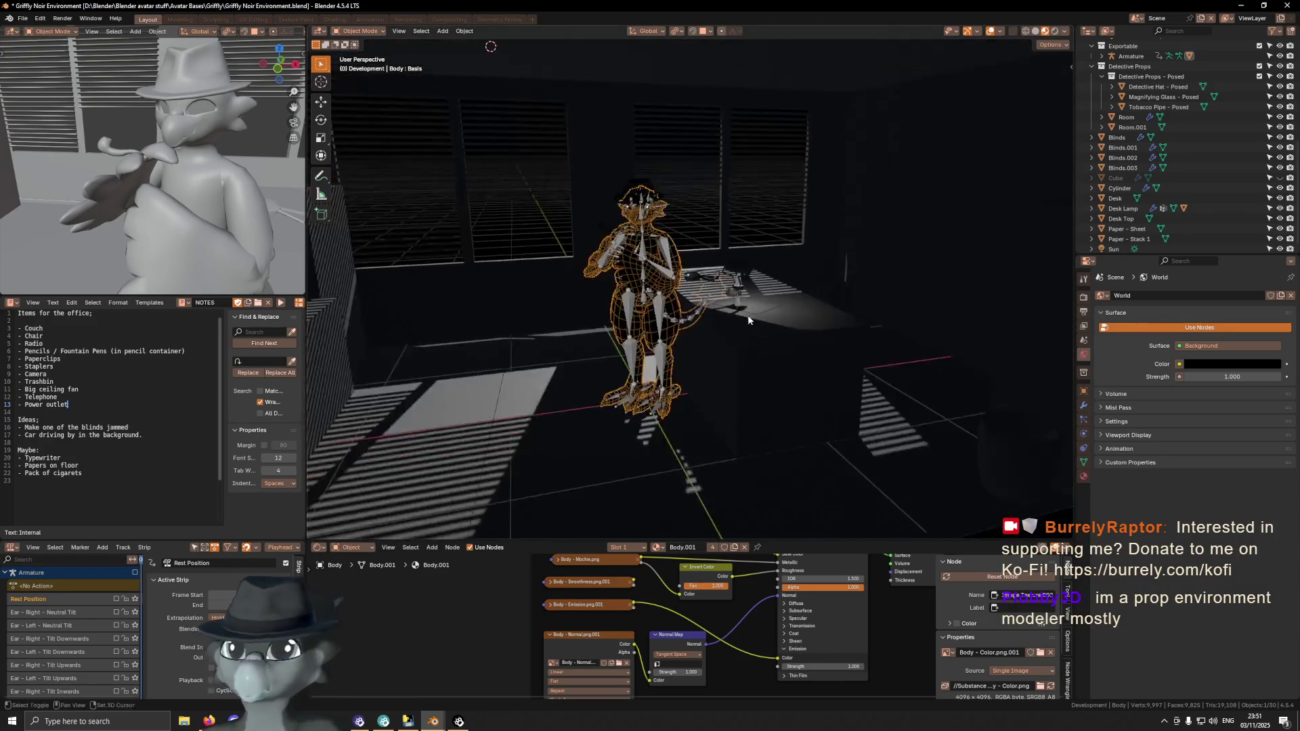
{"action": "key", "text": "shift+alt+z"}
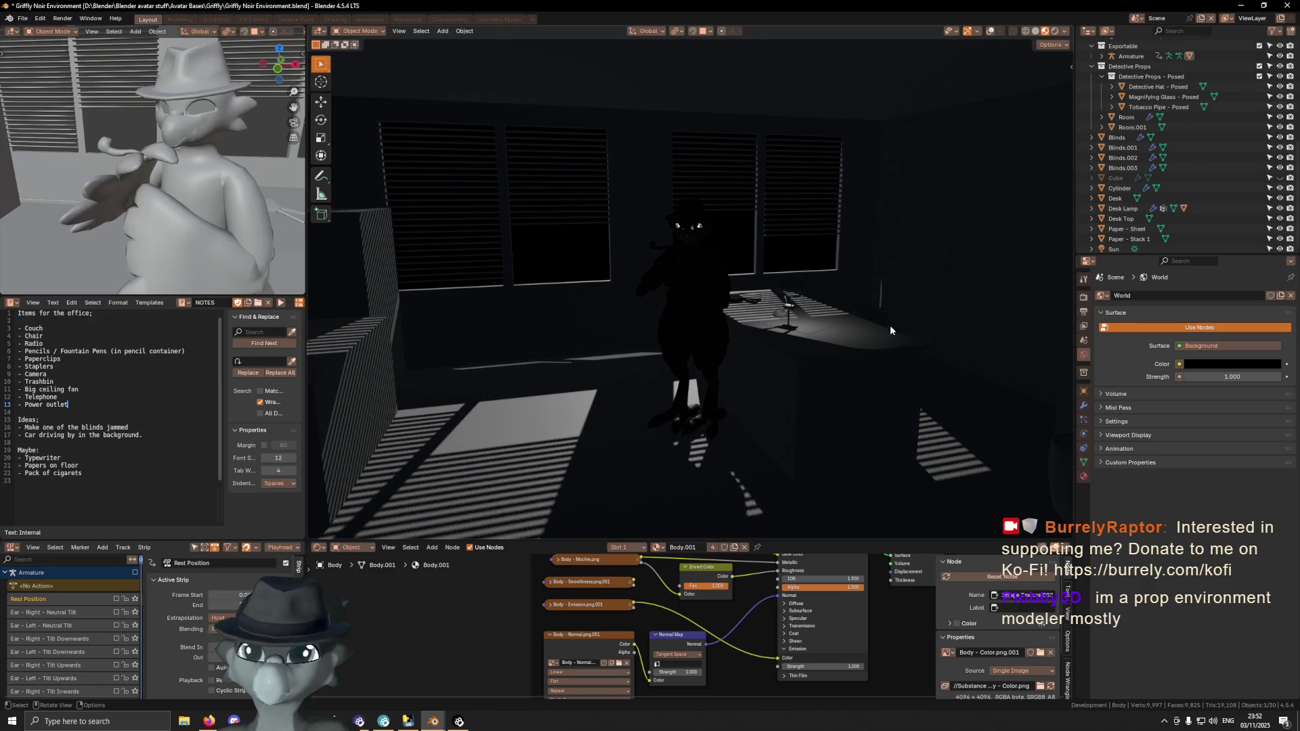
{"action": "mouse_move", "coordinate": [845, 339]}
{"action": "middle_mouse_down"}
{"action": "mouse_move", "coordinate": [785, 295]}
{"action": "mouse_move", "coordinate": [782, 321]}
{"action": "mouse_move", "coordinate": [695, 357]}
{"action": "mouse_move", "coordinate": [700, 328]}
{"action": "middle_mouse_up"}
{"action": "left_click", "coordinate": [657, 283]}
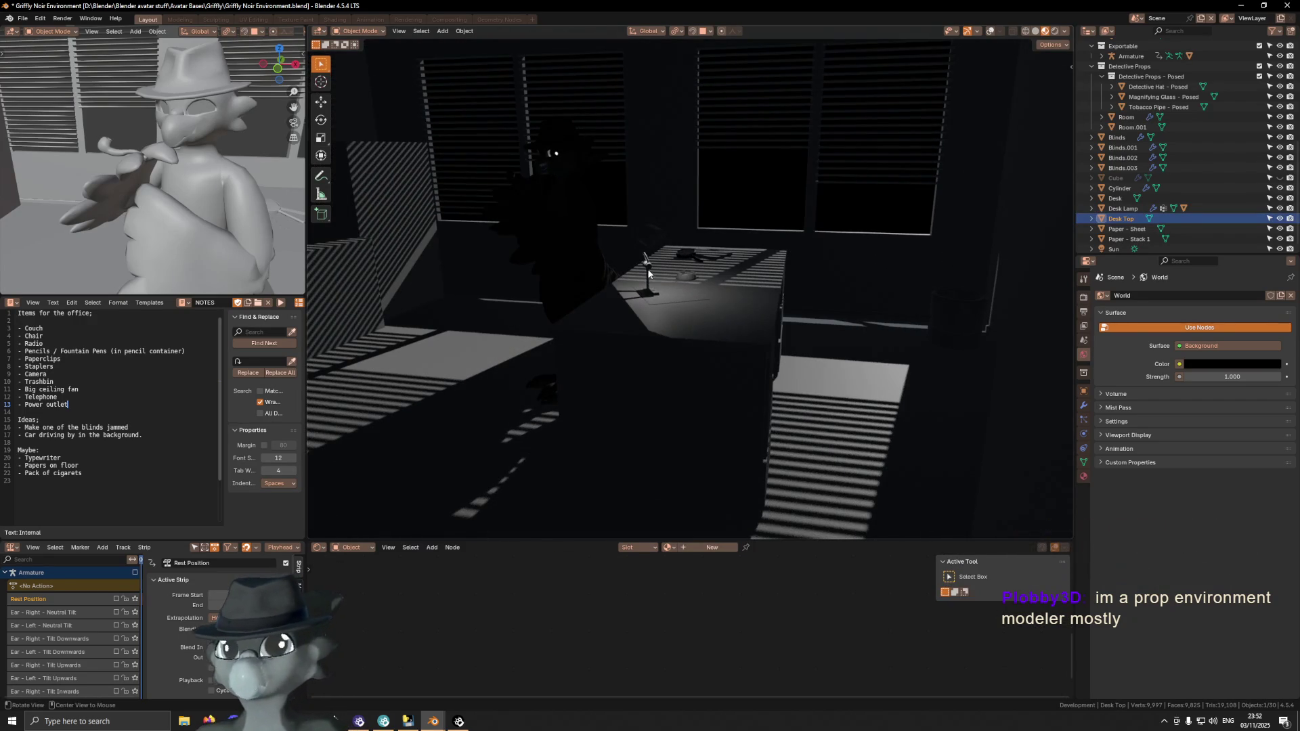
{"action": "key", "text": "KP_Decimal"}
Select the ashtray cylinder on the desk and zoom in close on it
{"action": "mouse_move", "coordinate": [881, 380]}
{"action": "middle_mouse_down"}
{"action": "mouse_move", "coordinate": [774, 351]}
{"action": "mouse_move", "coordinate": [773, 319]}
{"action": "mouse_move", "coordinate": [615, 333]}
{"action": "mouse_move", "coordinate": [840, 338]}
{"action": "middle_mouse_up"}
{"action": "mouse_move", "coordinate": [824, 332]}
{"action": "middle_mouse_down"}
{"action": "mouse_move", "coordinate": [848, 295]}
{"action": "mouse_move", "coordinate": [789, 312]}
{"action": "middle_mouse_up"}
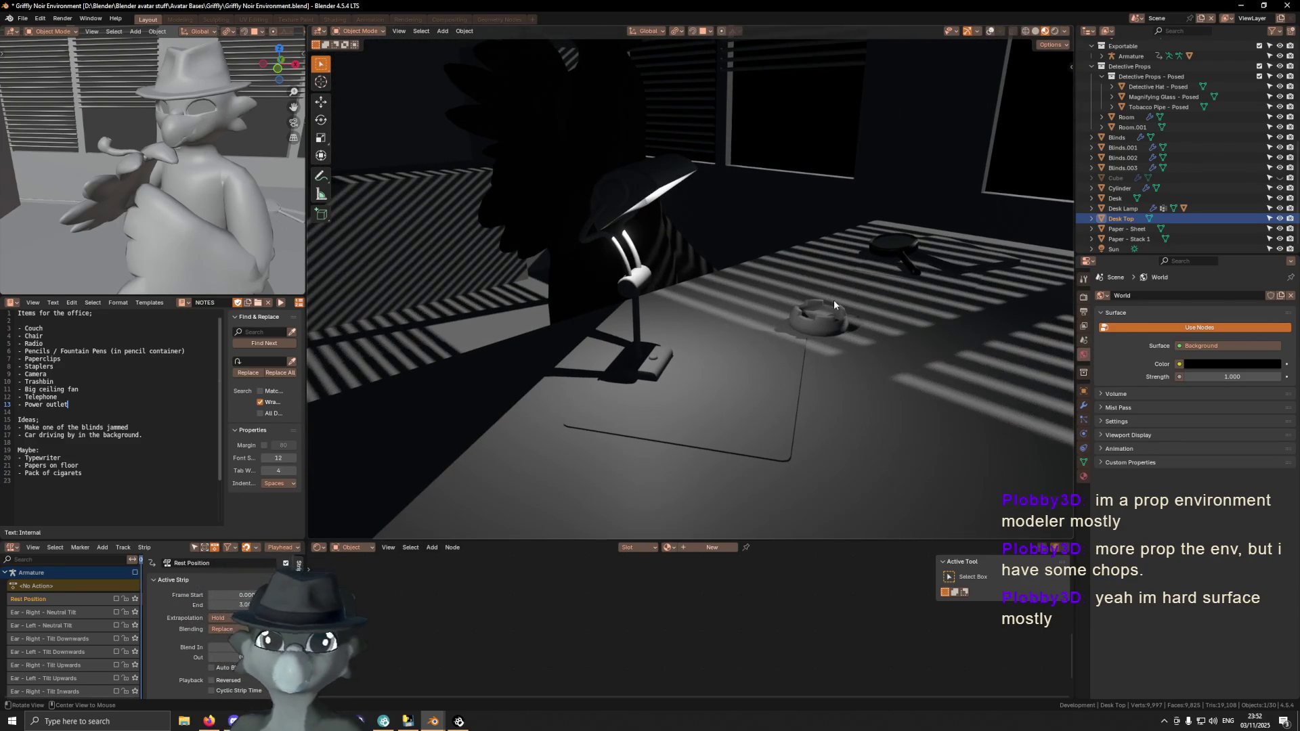
{"action": "middle_click", "coordinate": [823, 314], "text": "alt"}
{"action": "left_click", "coordinate": [705, 299]}
{"action": "mouse_move", "coordinate": [822, 351]}
{"action": "middle_mouse_down"}
{"action": "mouse_move", "coordinate": [795, 302]}
{"action": "mouse_move", "coordinate": [868, 352]}
{"action": "mouse_move", "coordinate": [881, 336]}
{"action": "mouse_move", "coordinate": [928, 340]}
{"action": "mouse_move", "coordinate": [839, 328]}
{"action": "mouse_move", "coordinate": [792, 340]}
{"action": "mouse_move", "coordinate": [808, 349]}
{"action": "mouse_move", "coordinate": [642, 321]}
{"action": "mouse_move", "coordinate": [884, 279]}
{"action": "mouse_move", "coordinate": [649, 295]}
{"action": "mouse_move", "coordinate": [665, 291]}
{"action": "middle_mouse_up"}
{"action": "key", "text": "Tab"}
{"action": "key", "text": "Tab"}
{"action": "scroll", "coordinate": [649, 294], "scroll_direction": "up", "scroll_amount": 8}
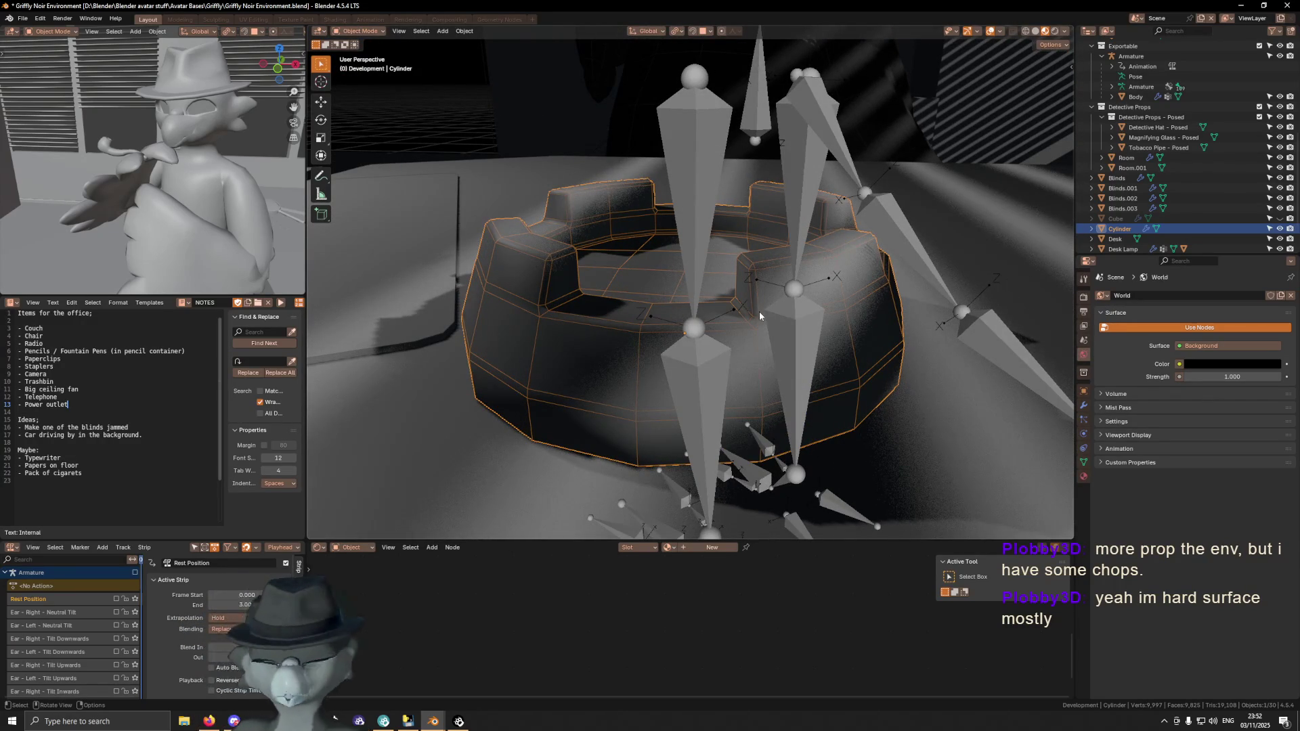
Isolate the ashtray in local view and enter Edit Mode
{"action": "key", "text": "KP_Divide"}
{"action": "key", "text": "Tab"}
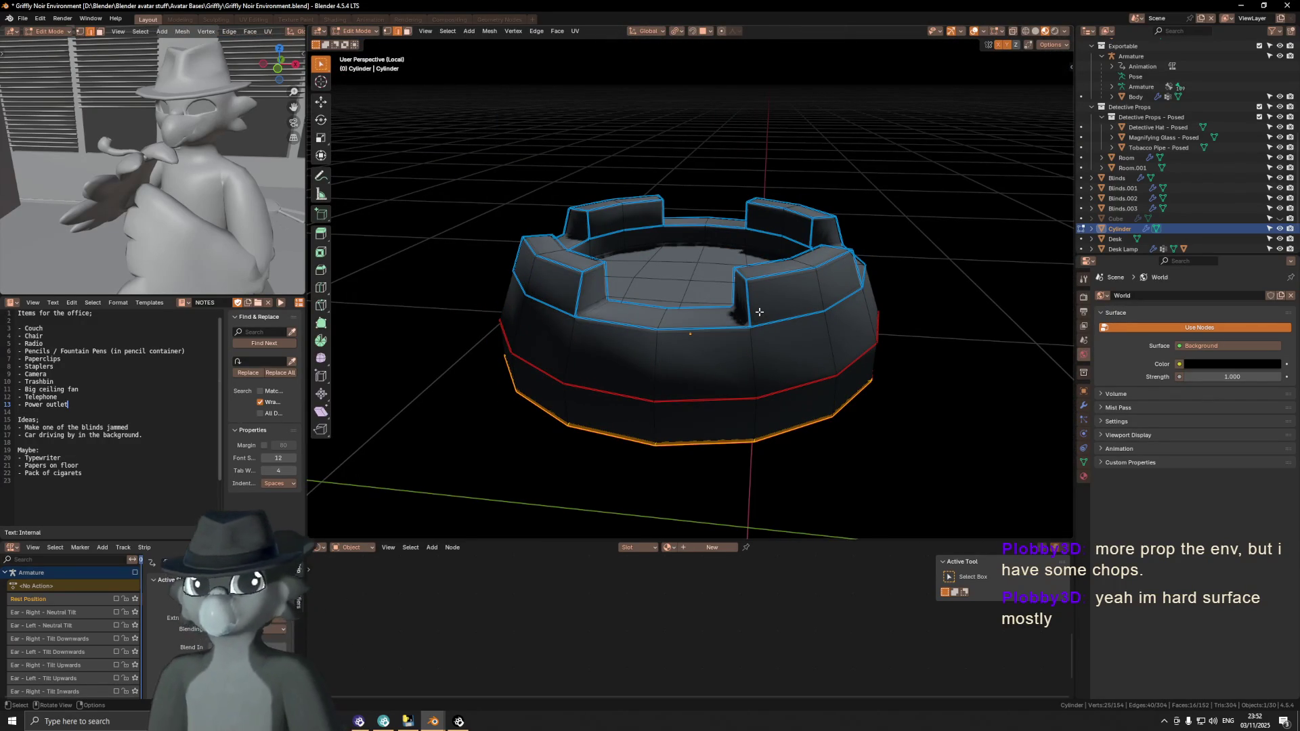
{"action": "scroll", "coordinate": [759, 312], "scroll_direction": "down", "scroll_amount": 4}
{"action": "mouse_move", "coordinate": [759, 312]}
{"action": "middle_mouse_down"}
{"action": "mouse_move", "coordinate": [793, 274]}
{"action": "mouse_move", "coordinate": [857, 262]}
{"action": "mouse_move", "coordinate": [749, 255]}
{"action": "mouse_move", "coordinate": [774, 285]}
{"action": "mouse_move", "coordinate": [755, 273]}
{"action": "mouse_move", "coordinate": [737, 338]}
{"action": "mouse_move", "coordinate": [718, 319]}
{"action": "mouse_move", "coordinate": [690, 324]}
{"action": "middle_mouse_up"}
{"action": "key", "text": "shift+alt+z"}
{"action": "key", "text": "shift+alt+z"}
Shift-select the front and vertical edges around the ashtray's crenellated rim
{"action": "left_click", "coordinate": [695, 324]}
{"action": "left_click", "coordinate": [689, 328], "text": "shift"}
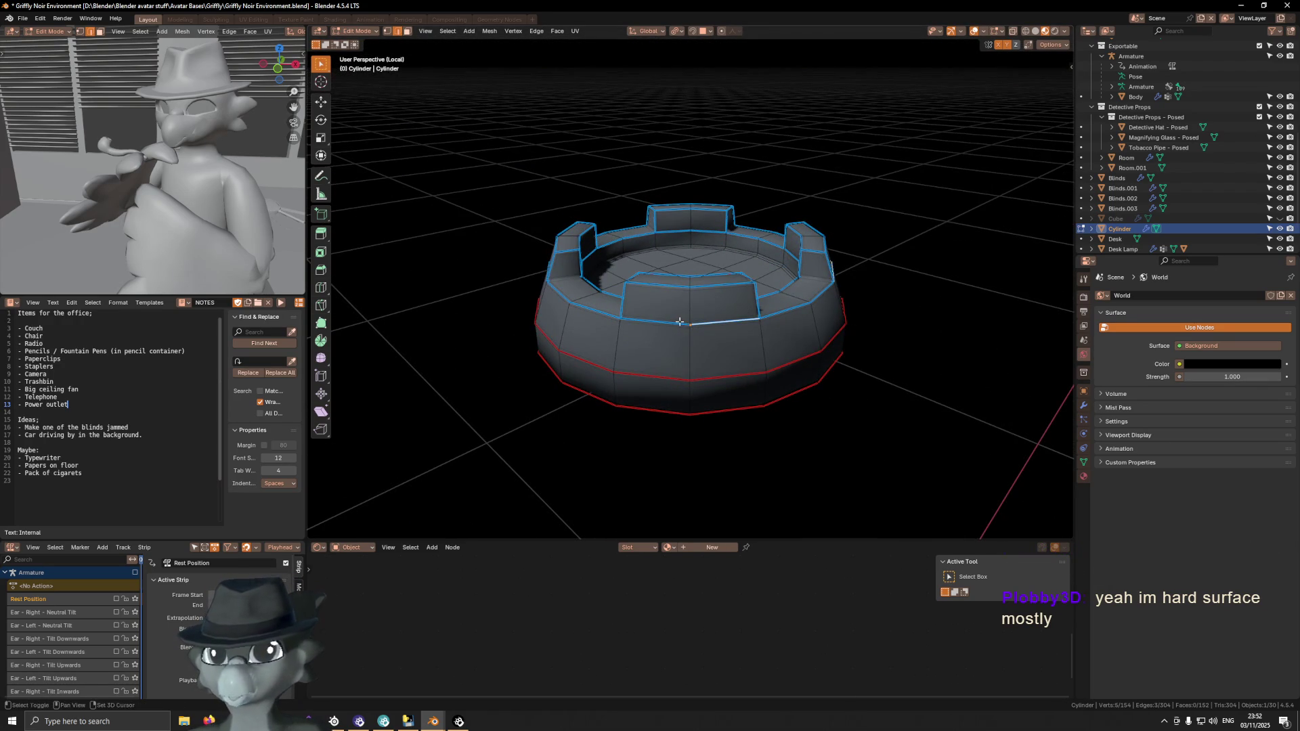
{"action": "scroll", "coordinate": [777, 313], "scroll_direction": "up", "scroll_amount": 5}
{"action": "mouse_move", "coordinate": [777, 314]}
{"action": "middle_mouse_down"}
{"action": "mouse_move", "coordinate": [824, 293]}
{"action": "mouse_move", "coordinate": [817, 326]}
{"action": "mouse_move", "coordinate": [583, 362]}
{"action": "middle_mouse_up"}
{"action": "scroll", "coordinate": [817, 326], "scroll_direction": "down", "scroll_amount": 3}
{"action": "left_click", "coordinate": [579, 363], "text": "shift"}
{"action": "left_click", "coordinate": [510, 348], "text": "shift"}
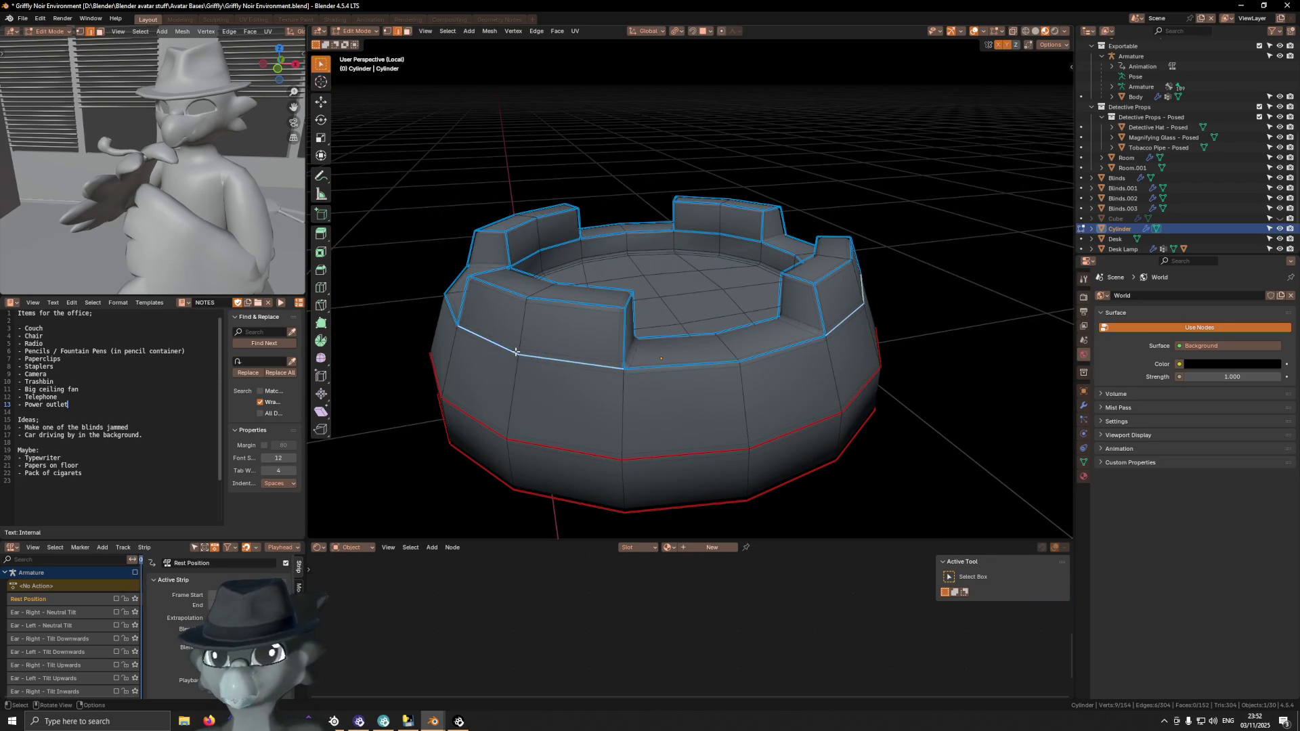
{"action": "middle_click_drag", "start_coordinate": [520, 429], "coordinate": [610, 407]}
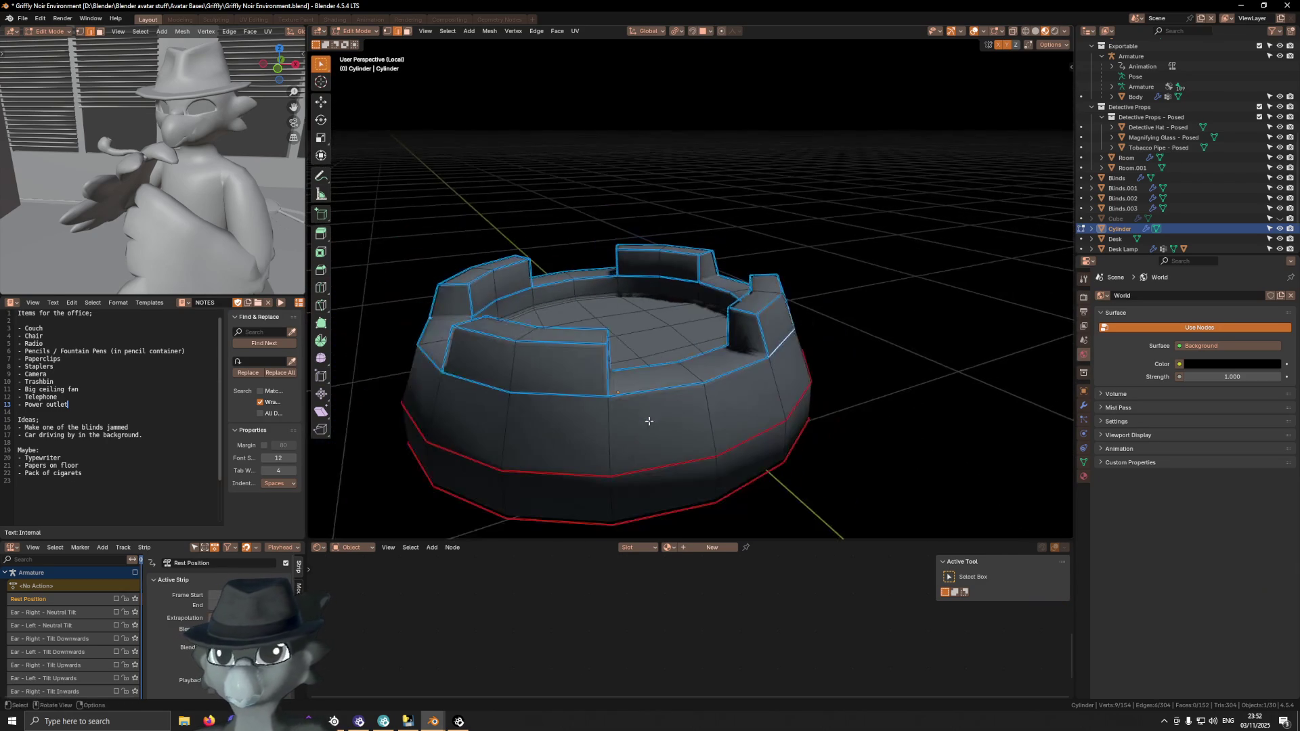
{"action": "left_click", "coordinate": [559, 393], "text": "shift"}
{"action": "left_click", "coordinate": [500, 384], "text": "shift"}
{"action": "middle_click_drag", "start_coordinate": [500, 384], "coordinate": [696, 347]}
{"action": "key", "text": "shift+alt+z"}
{"action": "scroll", "coordinate": [743, 382], "scroll_direction": "up", "scroll_amount": 2}
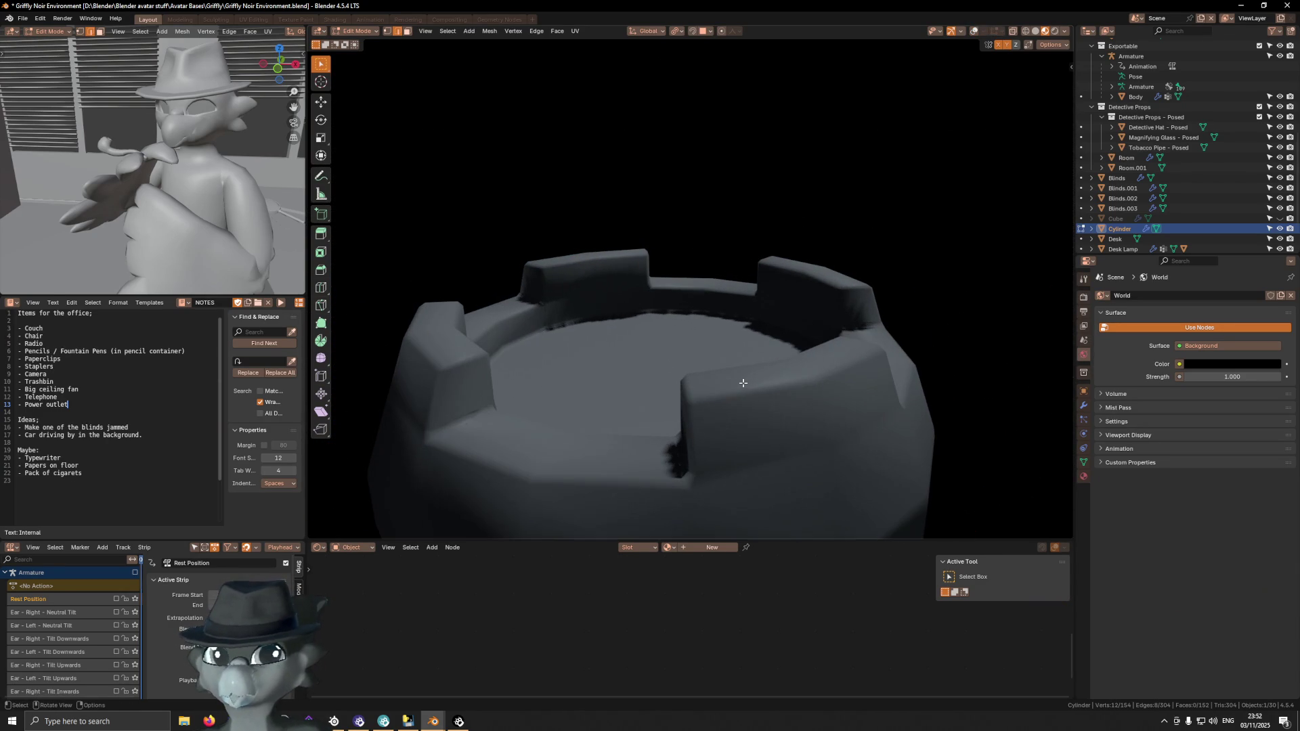
Show the WeightedNormal, Bevel and Subdivision modifier stack and the edge bevel weight sidebar
{"action": "left_click", "coordinate": [1084, 406]}
{"action": "key", "text": "n"}
{"action": "middle_click_drag", "start_coordinate": [987, 255], "coordinate": [972, 282]}
{"action": "left_click_drag", "start_coordinate": [996, 172], "coordinate": [1001, 172]}
{"action": "mouse_move", "coordinate": [1001, 172]}
{"action": "middle_mouse_down"}
{"action": "mouse_move", "coordinate": [905, 341]}
{"action": "mouse_move", "coordinate": [888, 328]}
{"action": "mouse_move", "coordinate": [792, 366]}
{"action": "mouse_move", "coordinate": [799, 328]}
{"action": "mouse_move", "coordinate": [840, 315]}
{"action": "mouse_move", "coordinate": [872, 281]}
{"action": "mouse_move", "coordinate": [697, 269]}
{"action": "middle_mouse_up"}
{"action": "key", "text": "shift+alt+z"}
Select the merlons' inner top edges and set their Mean Bevel Weight to 0
{"action": "left_click", "coordinate": [871, 280], "text": "alt"}
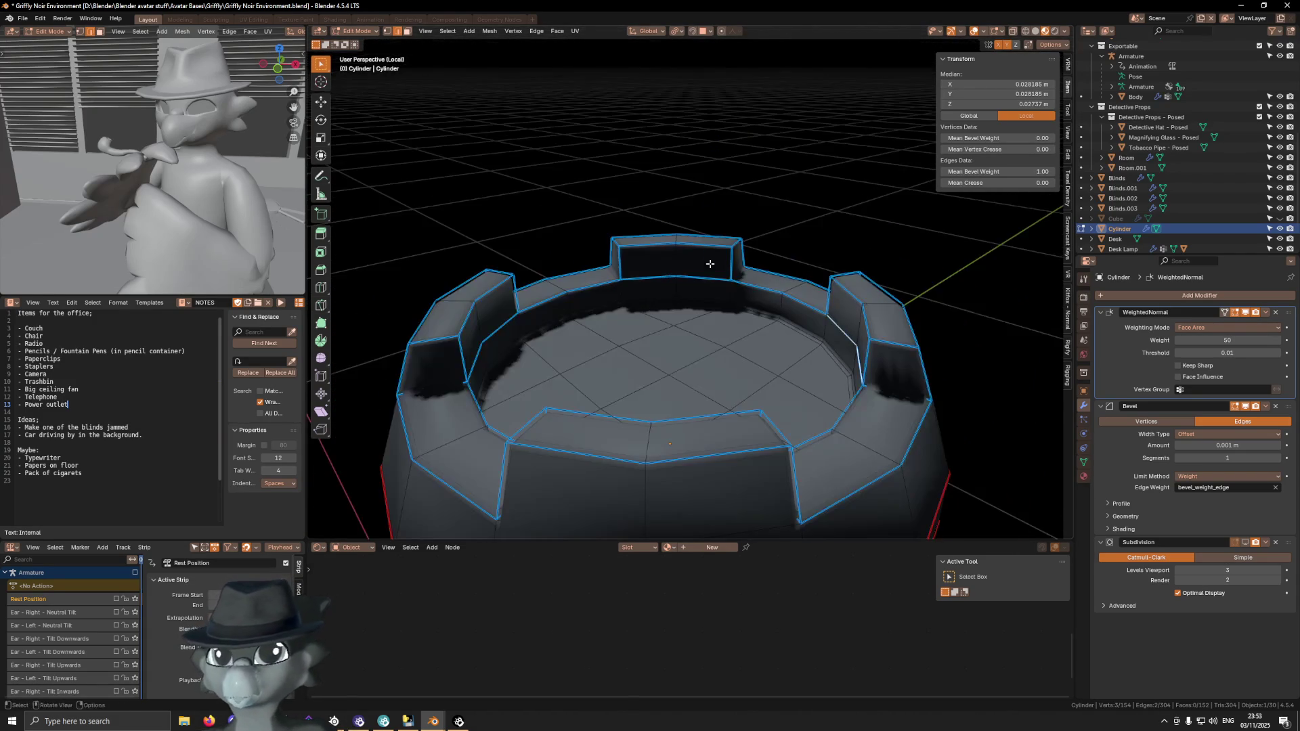
{"action": "left_click", "coordinate": [662, 273], "text": "alt+shift"}
{"action": "left_click", "coordinate": [507, 328], "text": "alt+shift"}
{"action": "middle_click_drag", "start_coordinate": [481, 345], "coordinate": [826, 253]}
{"action": "left_click", "coordinate": [786, 203], "text": "alt+shift"}
{"action": "mouse_move", "coordinate": [786, 203]}
{"action": "middle_mouse_down"}
{"action": "mouse_move", "coordinate": [825, 288]}
{"action": "mouse_move", "coordinate": [937, 242]}
{"action": "middle_mouse_up"}
{"action": "scroll", "coordinate": [825, 287], "scroll_direction": "up", "scroll_amount": 3}
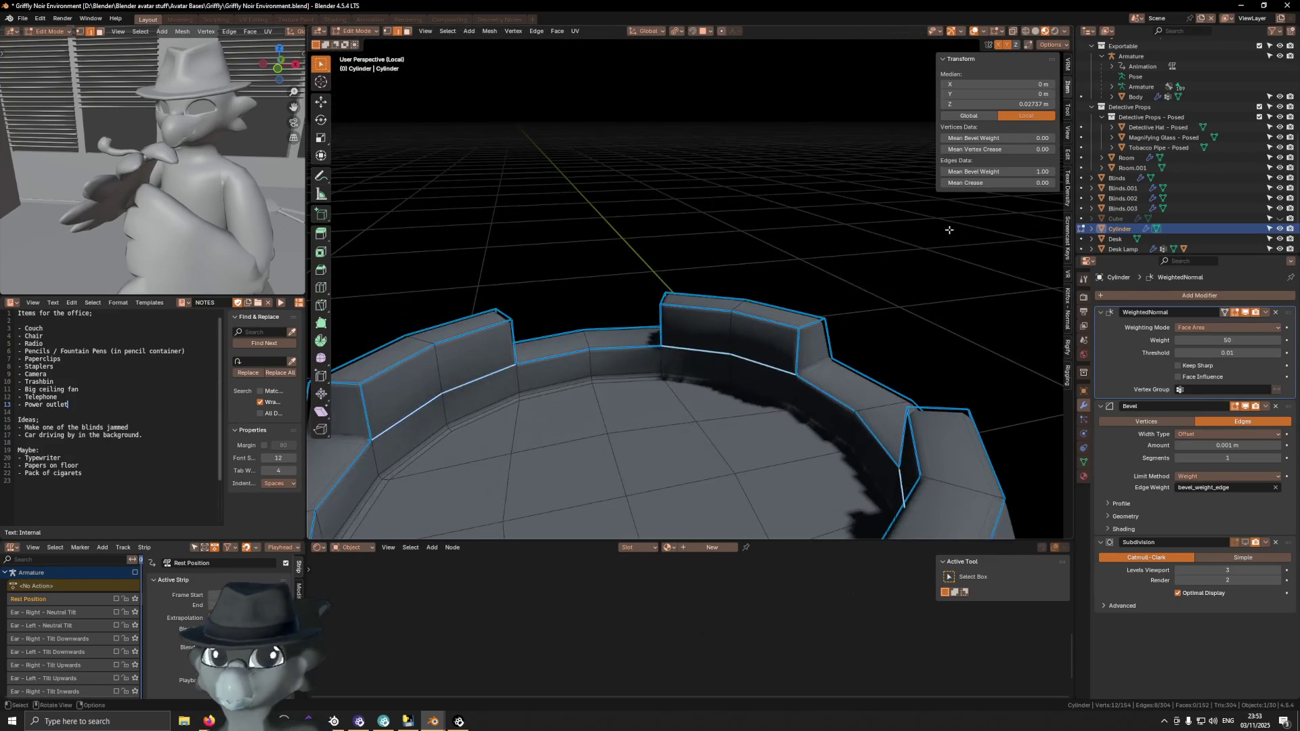
{"action": "left_click_drag", "start_coordinate": [999, 183], "coordinate": [999, 171]}
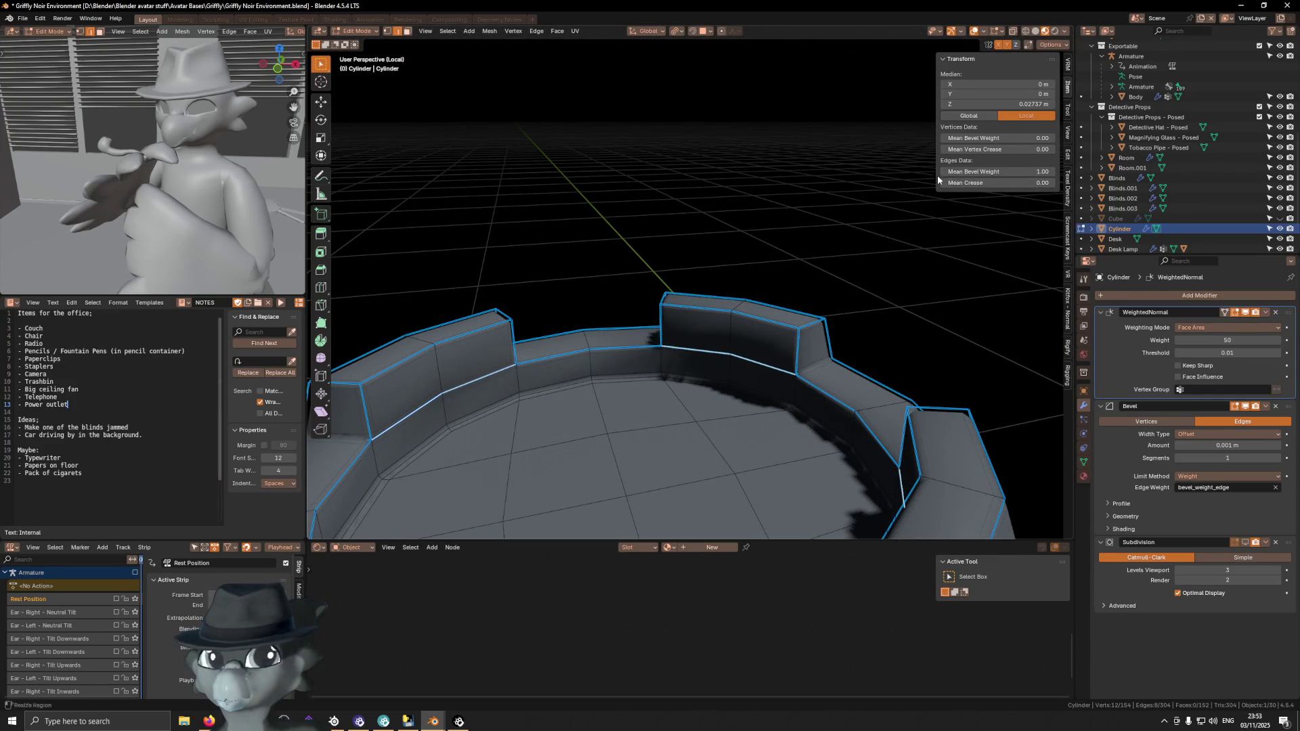
Return to Object Mode and set the Bevel modifier to 2 segments
{"action": "key", "text": "shift+alt+z"}
{"action": "mouse_move", "coordinate": [642, 238]}
{"action": "middle_mouse_down"}
{"action": "mouse_move", "coordinate": [894, 441]}
{"action": "mouse_move", "coordinate": [925, 377]}
{"action": "middle_mouse_up"}
{"action": "key", "text": "shift+alt+z"}
{"action": "scroll", "coordinate": [800, 381], "scroll_direction": "down", "scroll_amount": 3}
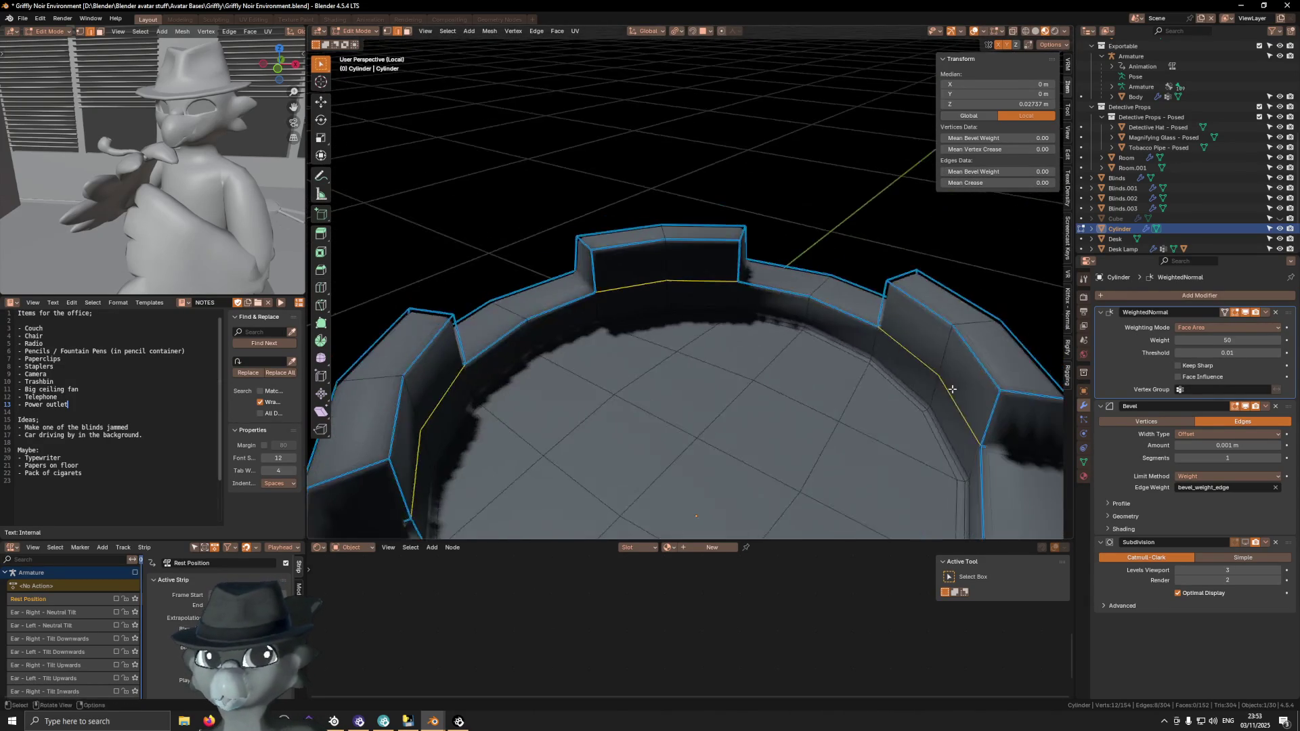
{"action": "key", "text": "Tab"}
{"action": "scroll", "coordinate": [686, 369], "scroll_direction": "down", "scroll_amount": 3}
{"action": "middle_click_drag", "start_coordinate": [685, 368], "coordinate": [775, 364]}
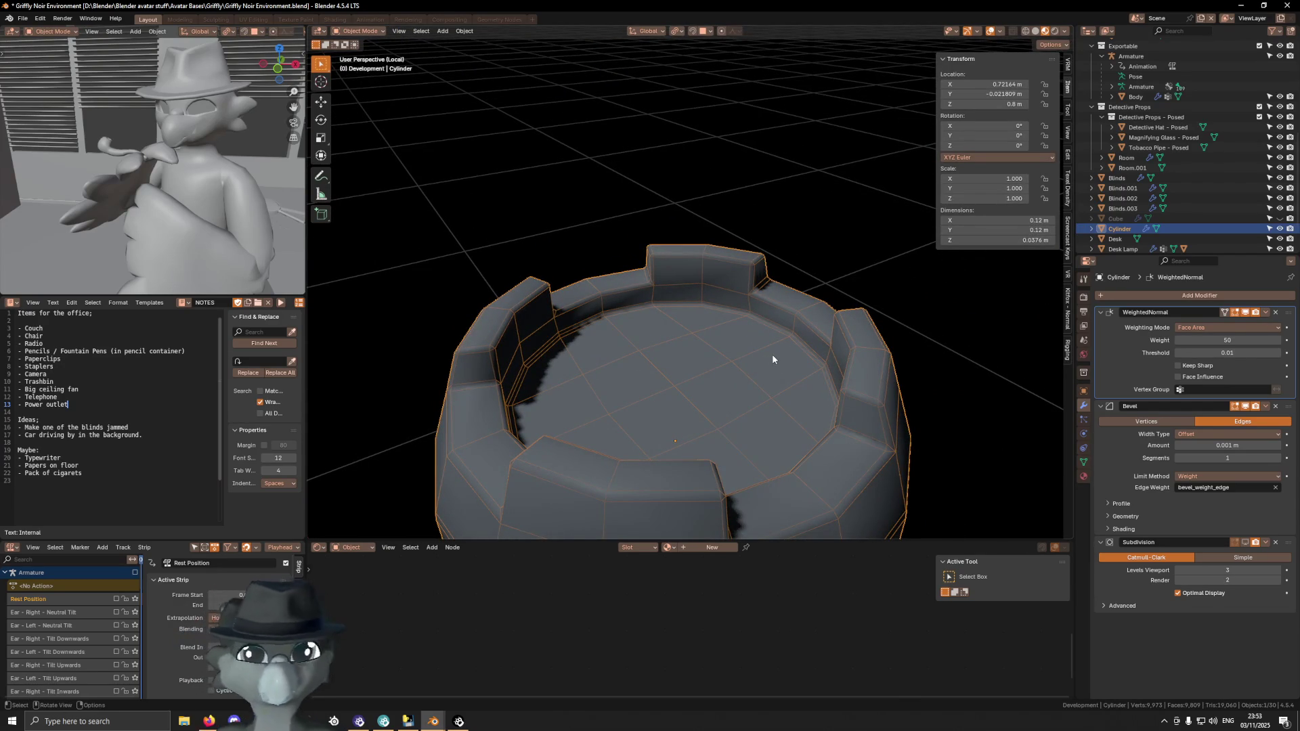
{"action": "left_click", "coordinate": [1274, 457]}
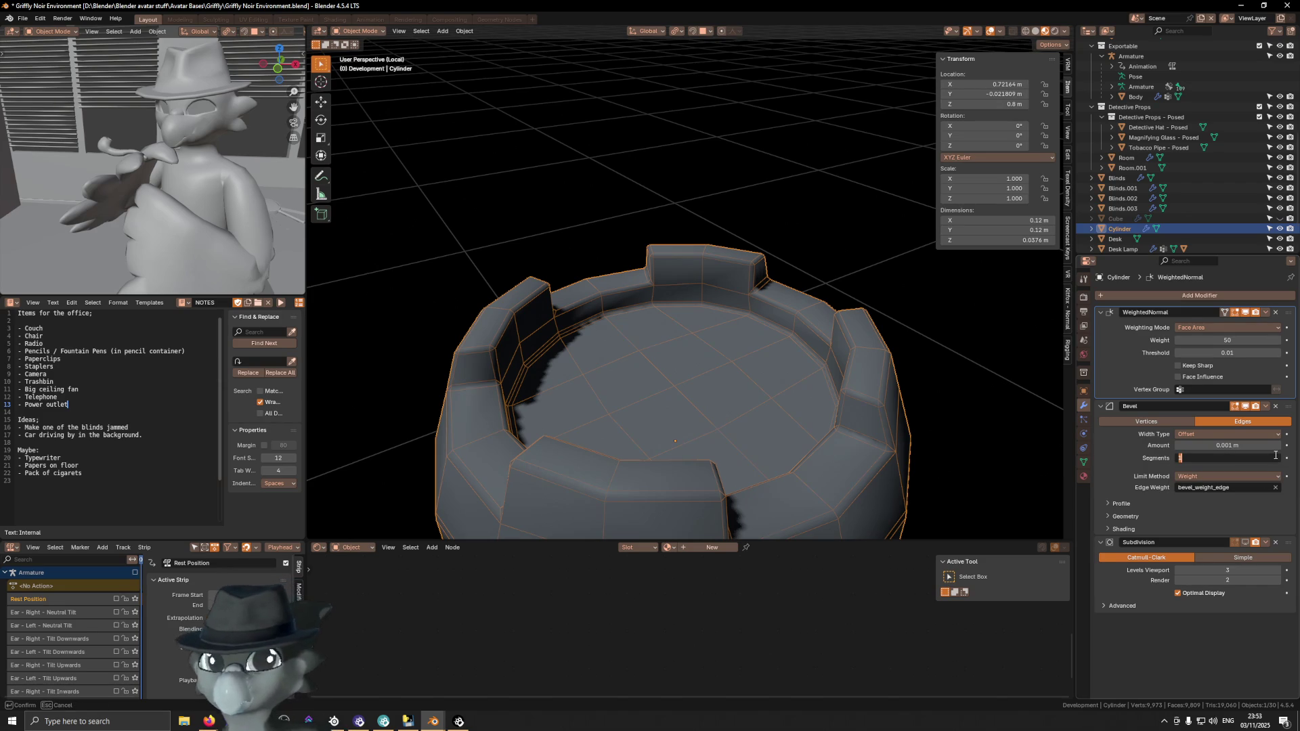
{"action": "type", "text": "2"}
{"action": "key", "text": "Return"}
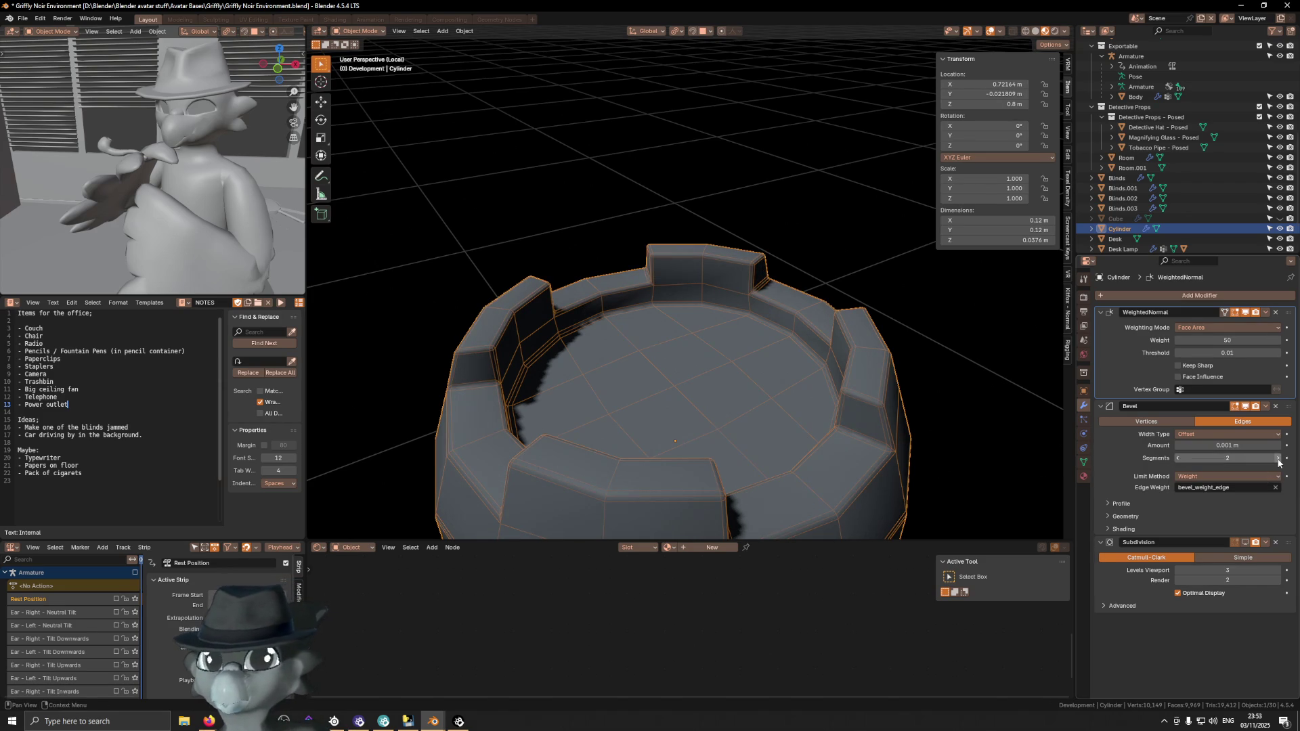
{"action": "key", "text": "shift+alt+z"}
{"action": "mouse_move", "coordinate": [892, 327]}
{"action": "middle_mouse_down"}
{"action": "mouse_move", "coordinate": [762, 309]}
{"action": "mouse_move", "coordinate": [767, 337]}
{"action": "mouse_move", "coordinate": [776, 325]}
{"action": "mouse_move", "coordinate": [767, 335]}
{"action": "middle_mouse_up"}
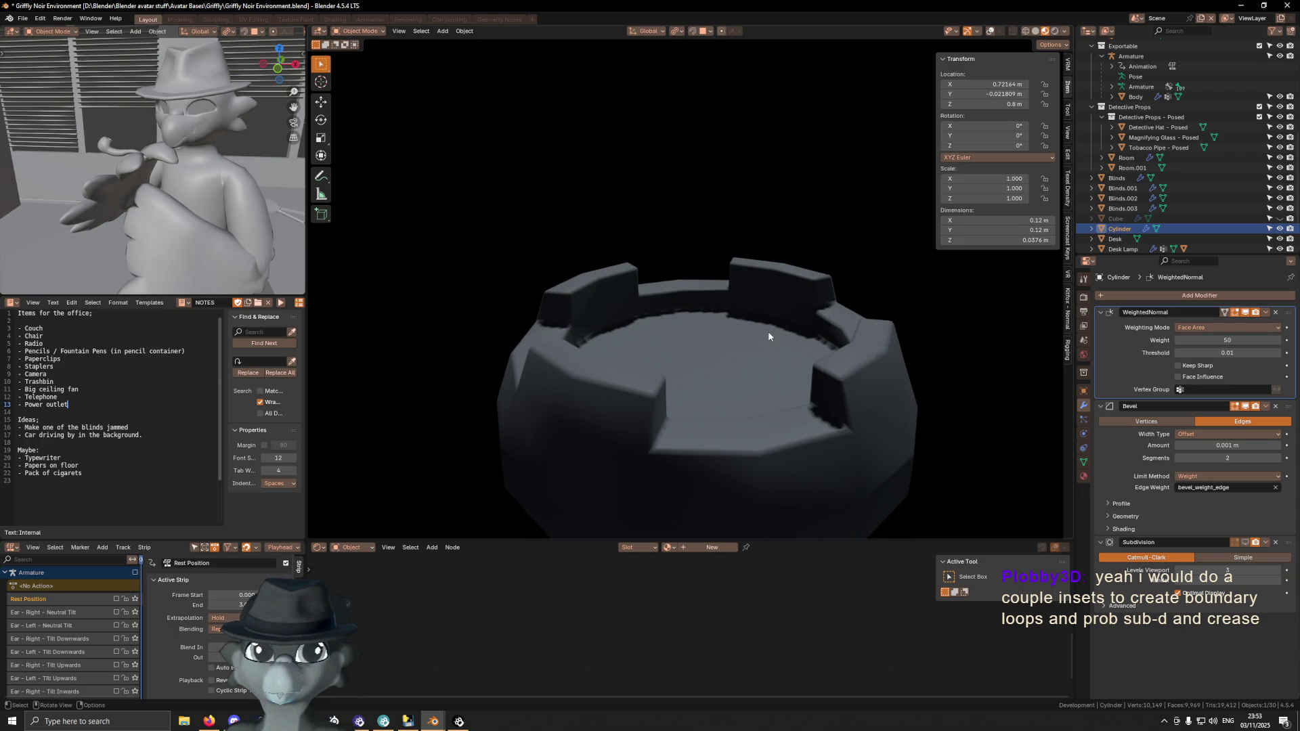
Enter Edit Mode and select the first outer wall faces of the cylinder
{"action": "middle_click_drag", "start_coordinate": [769, 336], "coordinate": [819, 352]}
{"action": "key", "text": "shift+alt+z"}
{"action": "middle_click_drag", "start_coordinate": [755, 391], "coordinate": [756, 384]}
{"action": "key", "text": "Tab"}
{"action": "left_click", "coordinate": [589, 400]}
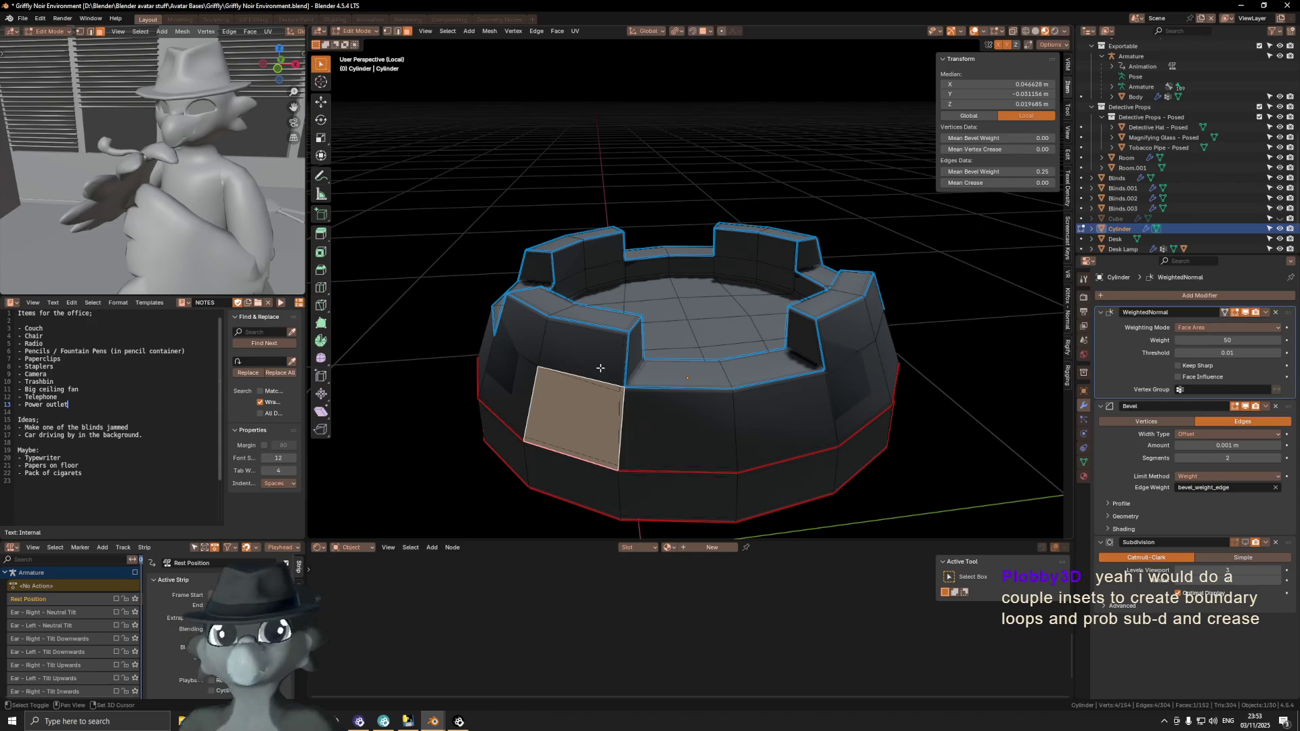
{"action": "left_click", "coordinate": [582, 339], "text": "shift"}
{"action": "left_click", "coordinate": [504, 383], "text": "shift"}
{"action": "left_click", "coordinate": [678, 427], "text": "shift"}
{"action": "left_click", "coordinate": [786, 413], "text": "shift"}
Add the remaining front wall faces and the lower wall ring to the selection
{"action": "middle_click_drag", "start_coordinate": [850, 393], "coordinate": [838, 367]}
{"action": "left_click", "coordinate": [724, 389], "text": "shift"}
{"action": "left_click", "coordinate": [562, 386], "text": "shift"}
{"action": "left_click", "coordinate": [711, 380], "text": "shift"}
{"action": "left_click", "coordinate": [847, 373], "text": "shift"}
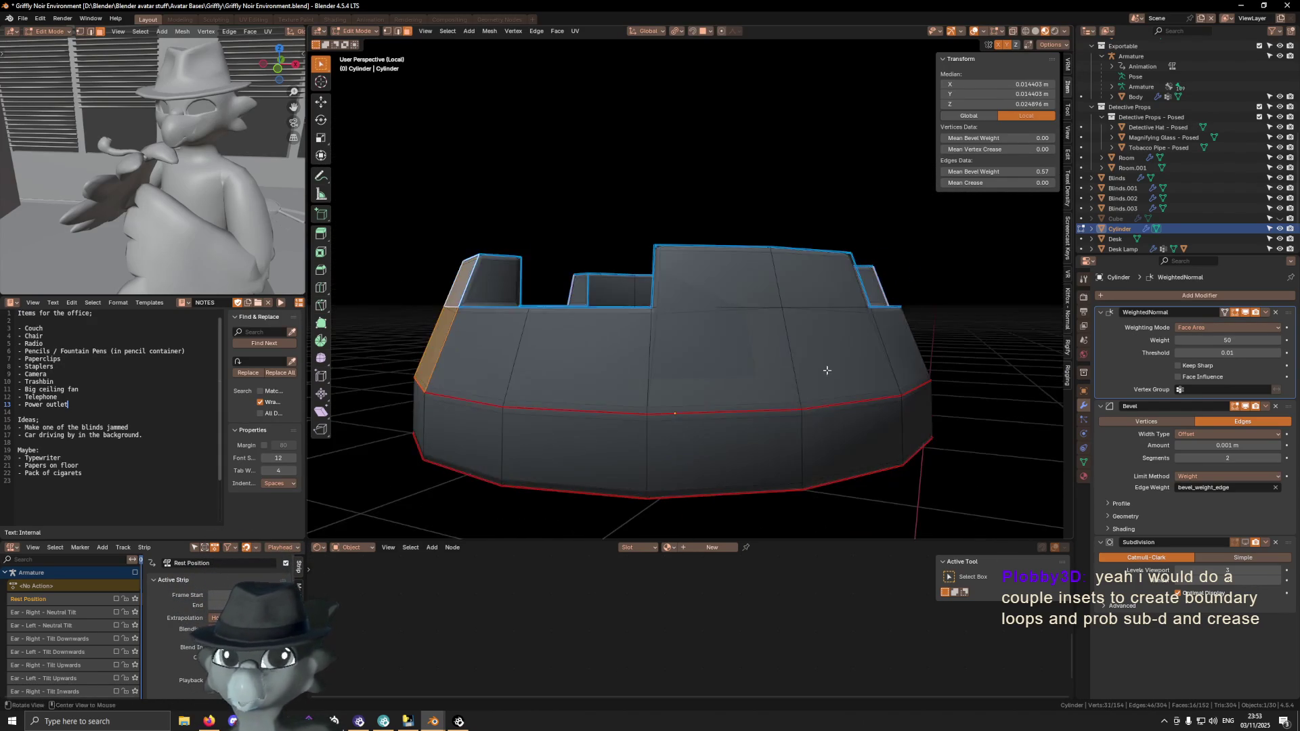
{"action": "left_click", "coordinate": [834, 310], "text": "ctrl"}
{"action": "left_click", "coordinate": [834, 309], "text": "ctrl"}
{"action": "middle_click_drag", "start_coordinate": [834, 312], "coordinate": [826, 325]}
{"action": "left_click", "coordinate": [595, 378], "text": "shift"}
{"action": "middle_click_drag", "start_coordinate": [718, 426], "coordinate": [718, 406]}
{"action": "left_click", "coordinate": [718, 379], "text": "shift"}
{"action": "left_click", "coordinate": [847, 366], "text": "ctrl"}
{"action": "middle_click_drag", "start_coordinate": [847, 366], "coordinate": [779, 342]}
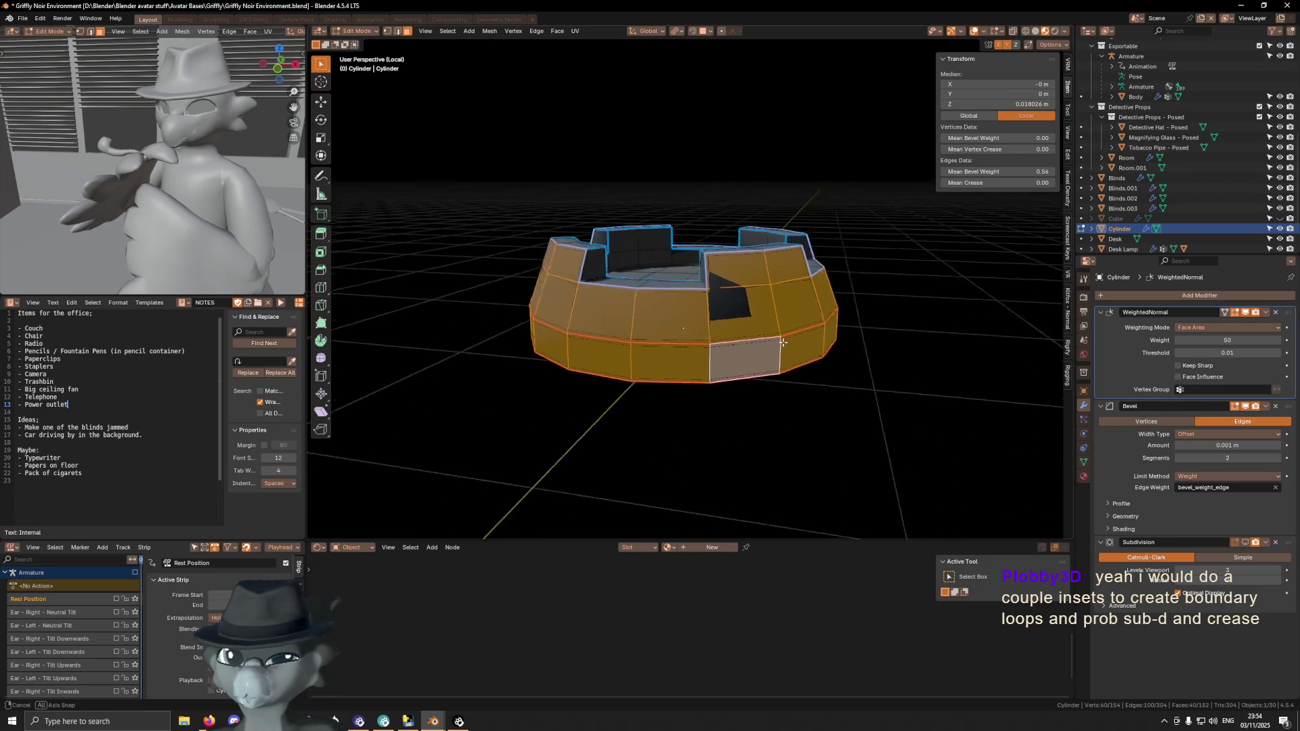
{"action": "key", "text": "shift+alt+z"}
Inset the selected outer wall faces by 0.001371 m thickness with zero depth
{"action": "key", "text": "i"}
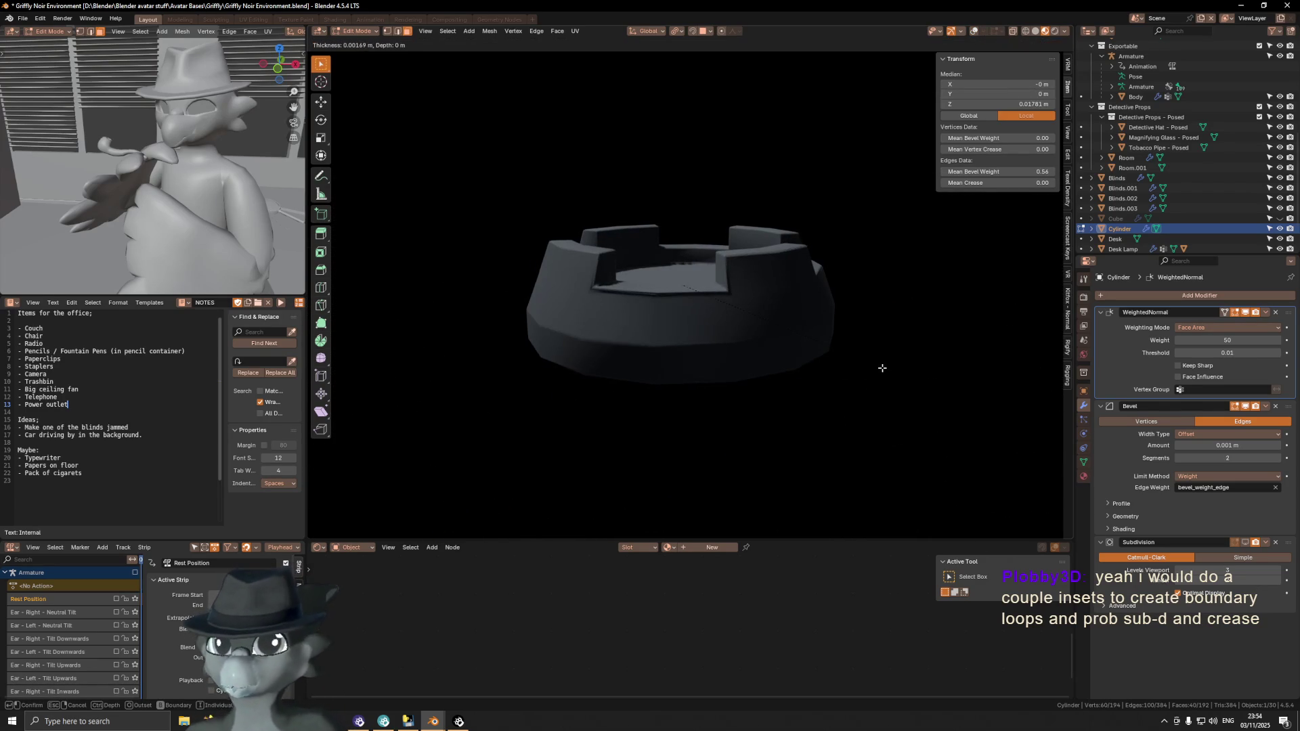
{"action": "left_click", "coordinate": [828, 374]}
{"action": "key", "text": "ctrl+z"}
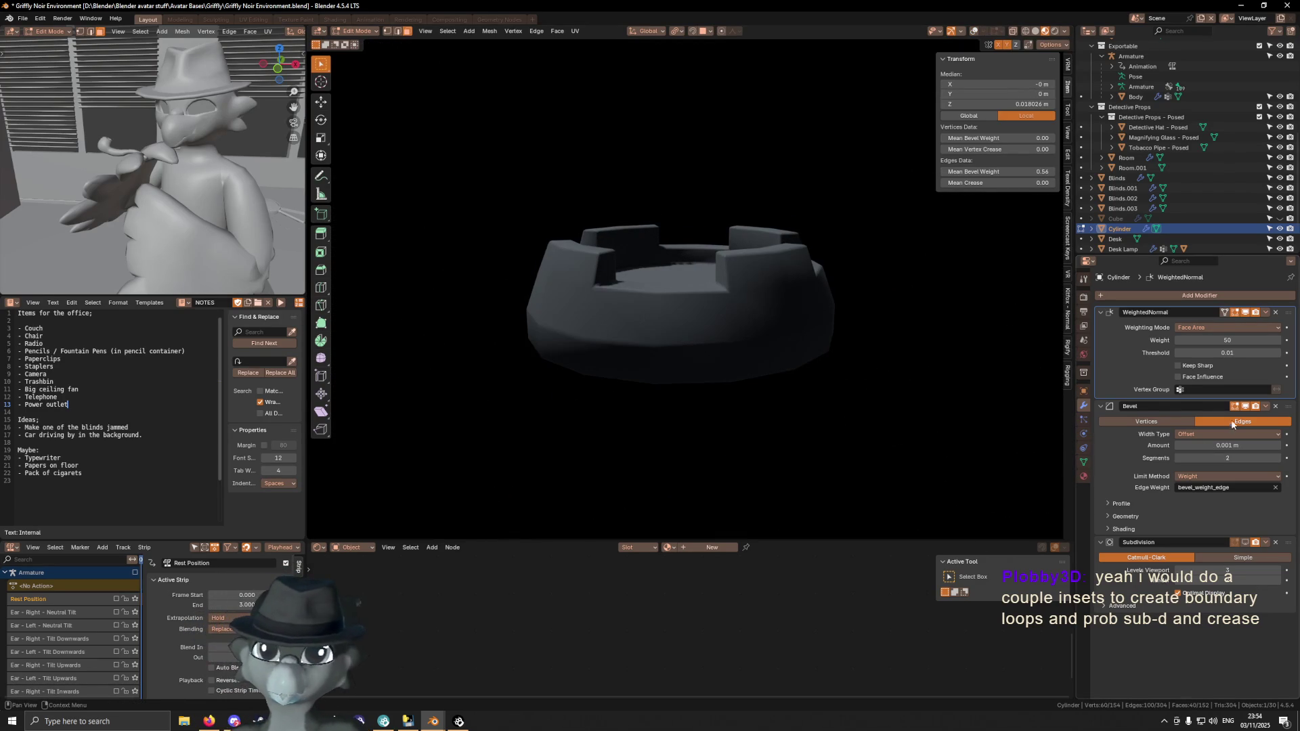
{"action": "key", "text": "shift+alt+z"}
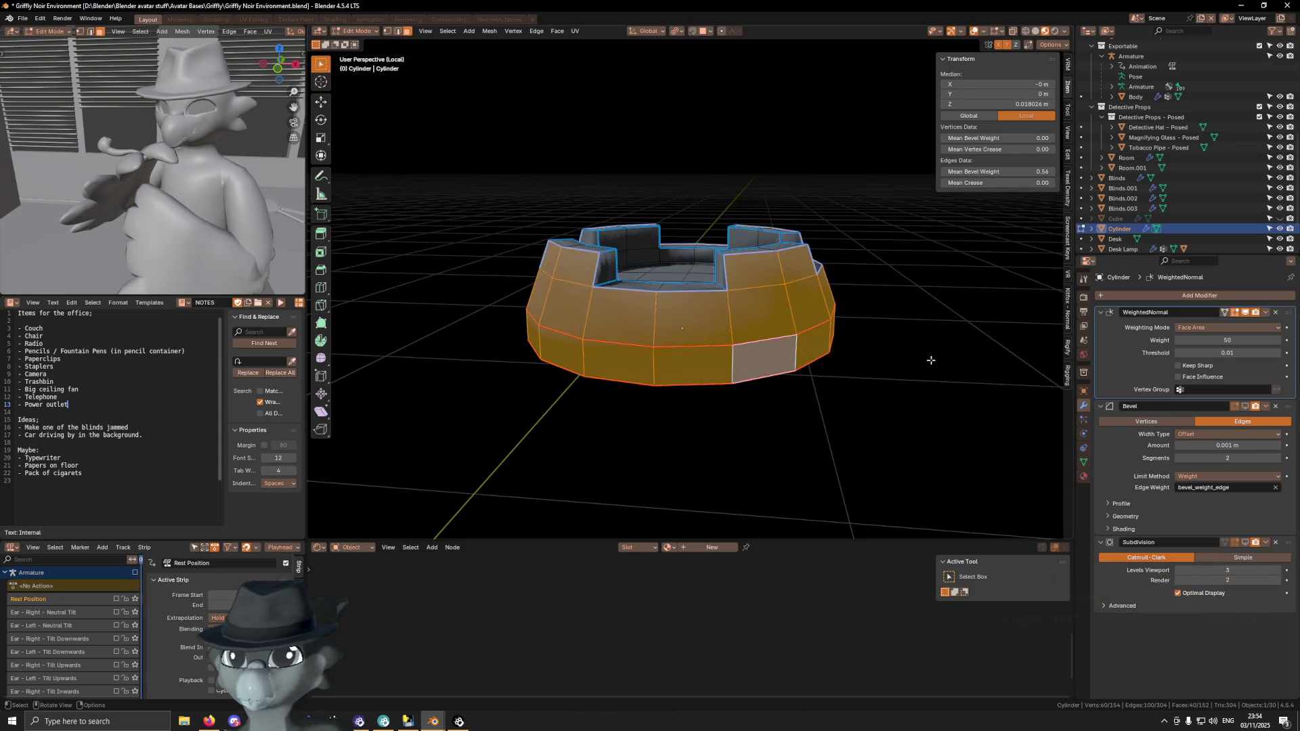
{"action": "key", "text": "i"}
{"action": "left_click", "coordinate": [818, 401]}
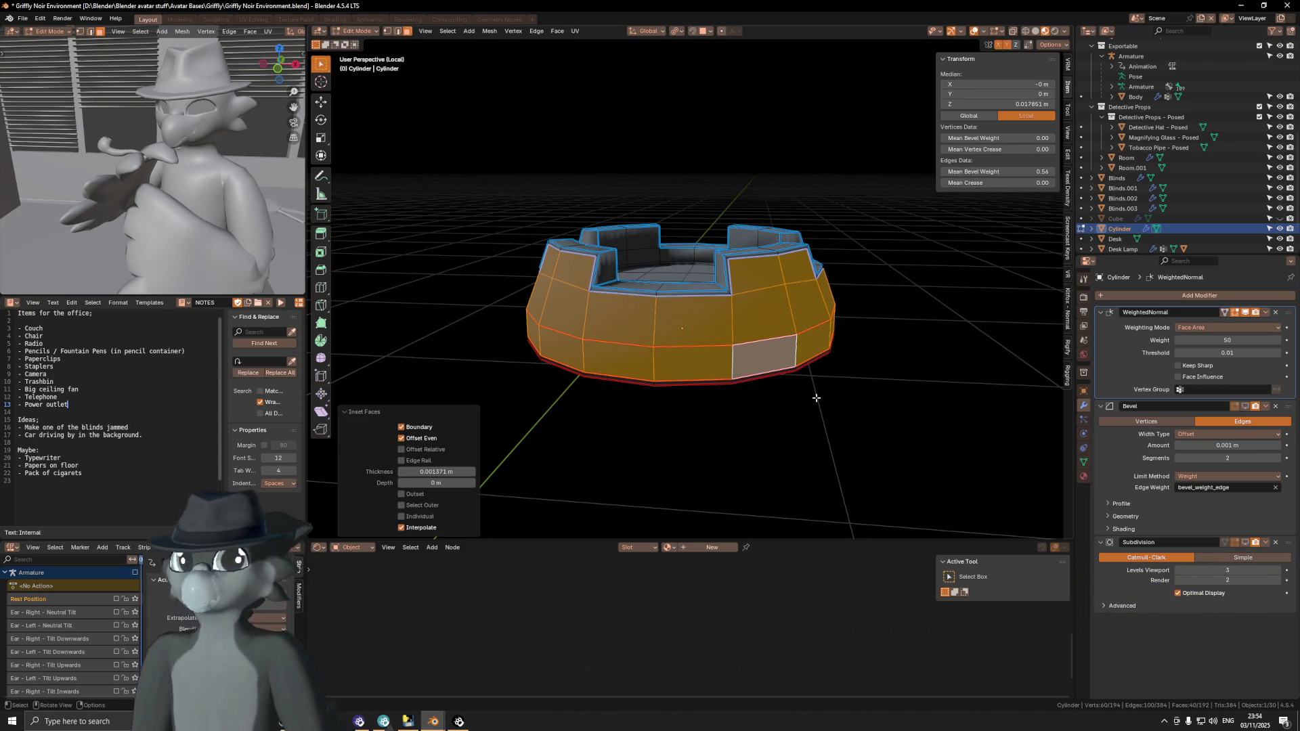
{"action": "mouse_move", "coordinate": [777, 369]}
{"action": "middle_mouse_down"}
{"action": "mouse_move", "coordinate": [797, 354]}
{"action": "mouse_move", "coordinate": [783, 348]}
{"action": "mouse_move", "coordinate": [848, 356]}
{"action": "mouse_move", "coordinate": [842, 379]}
{"action": "mouse_move", "coordinate": [916, 384]}
{"action": "mouse_move", "coordinate": [894, 386]}
{"action": "middle_mouse_up"}
{"action": "key", "text": "shift+alt+z"}
{"action": "key", "text": "shift+alt+z"}
{"action": "key", "text": "shift+alt+z"}
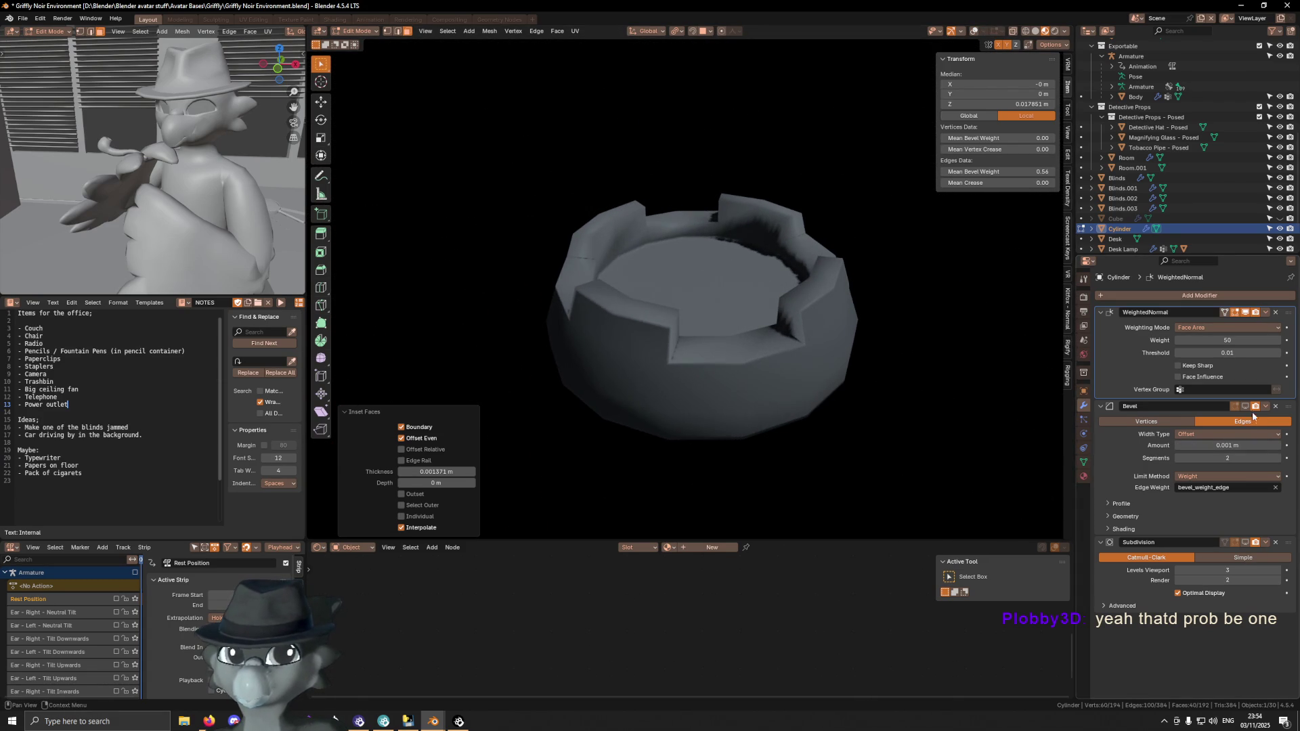
Toggle the Bevel modifier's viewport display, inspect the rim, then exit local view
{"action": "left_click", "coordinate": [1246, 406]}
{"action": "key", "text": "shift+alt+z"}
{"action": "middle_click_drag", "start_coordinate": [779, 359], "coordinate": [782, 366]}
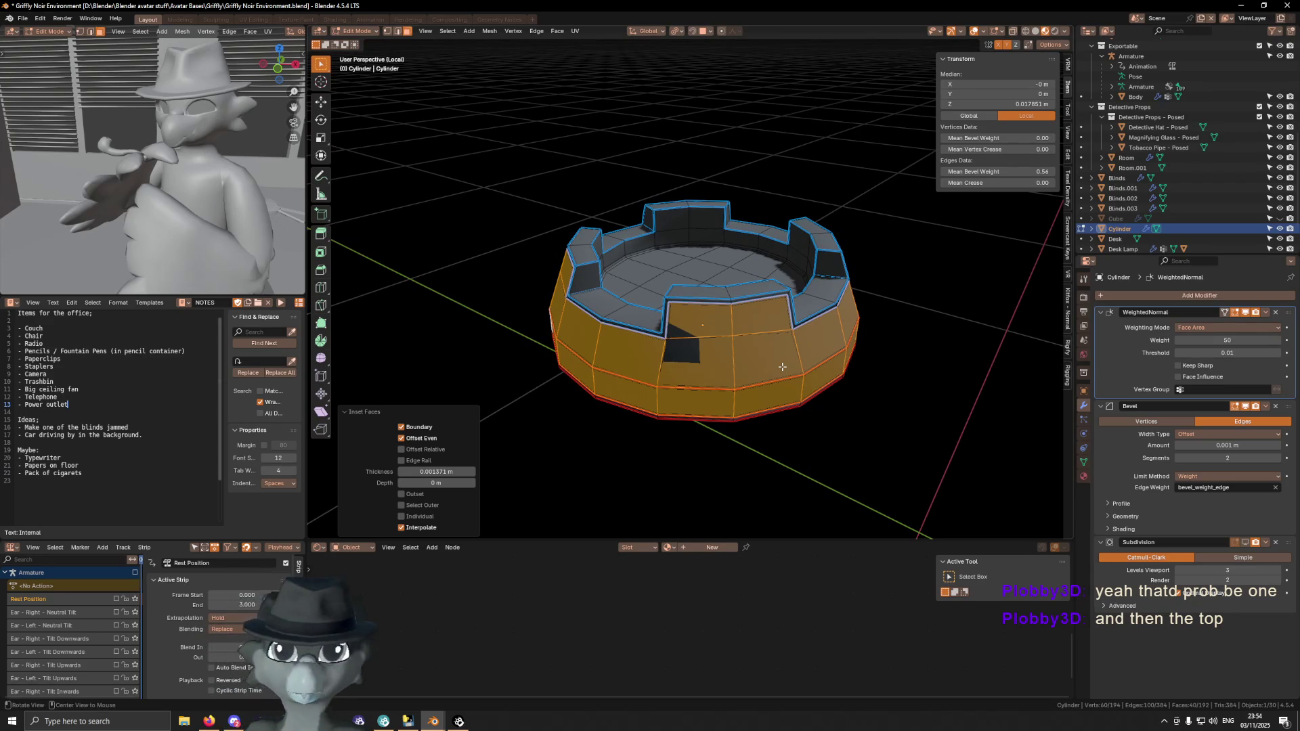
{"action": "scroll", "coordinate": [776, 363], "scroll_direction": "down", "scroll_amount": 2}
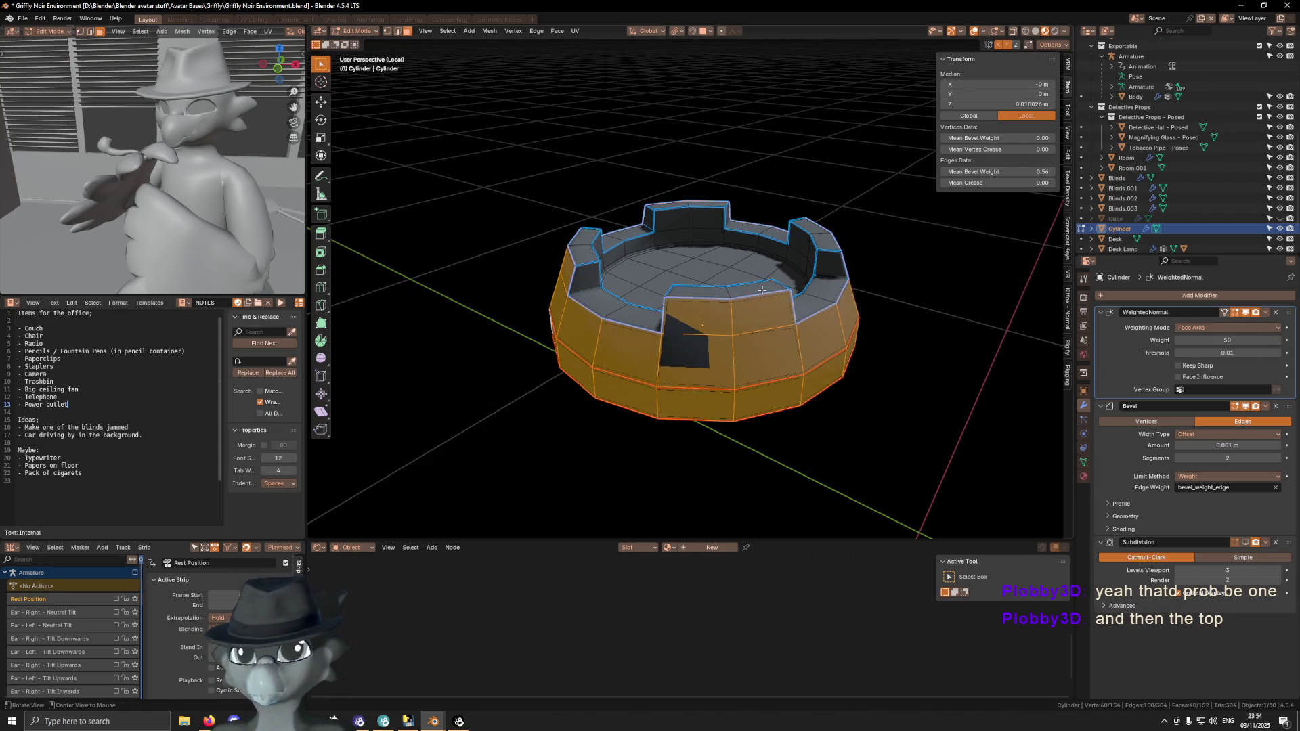
{"action": "scroll", "coordinate": [758, 297], "scroll_direction": "up", "scroll_amount": 5}
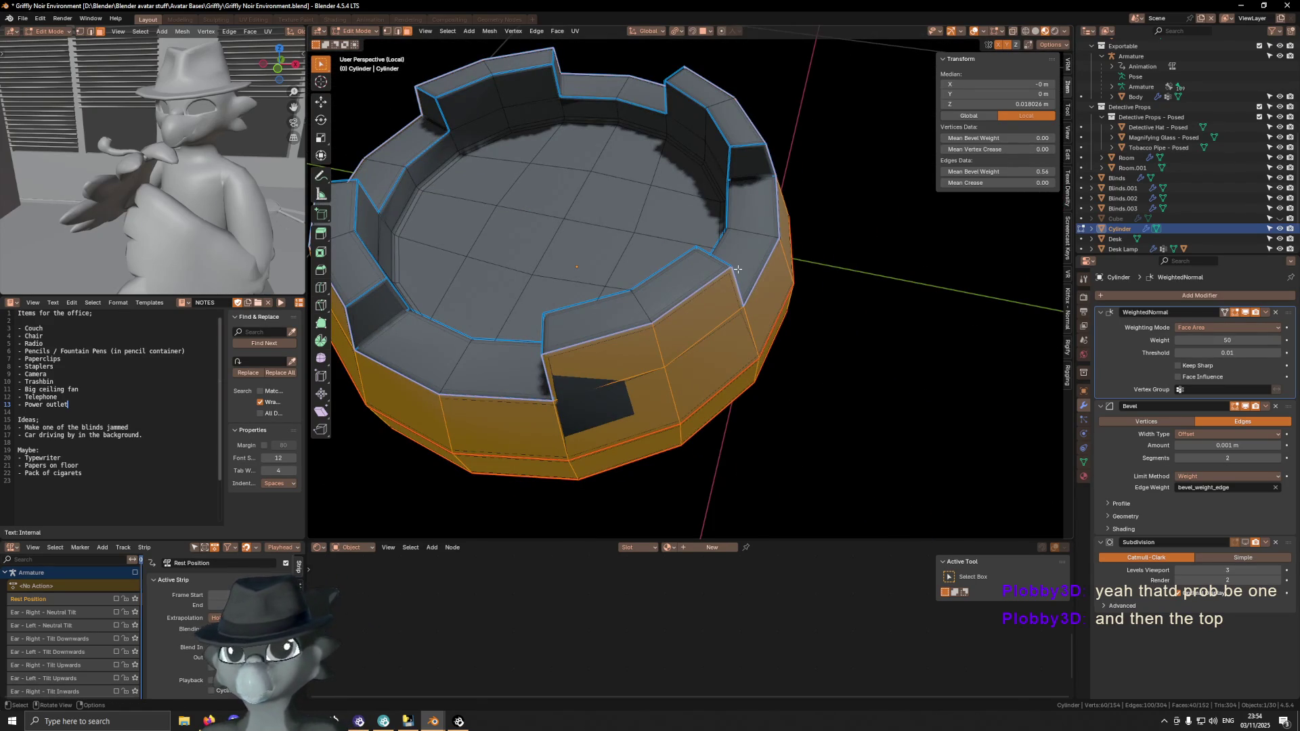
{"action": "middle_click_drag", "start_coordinate": [651, 127], "coordinate": [719, 182]}
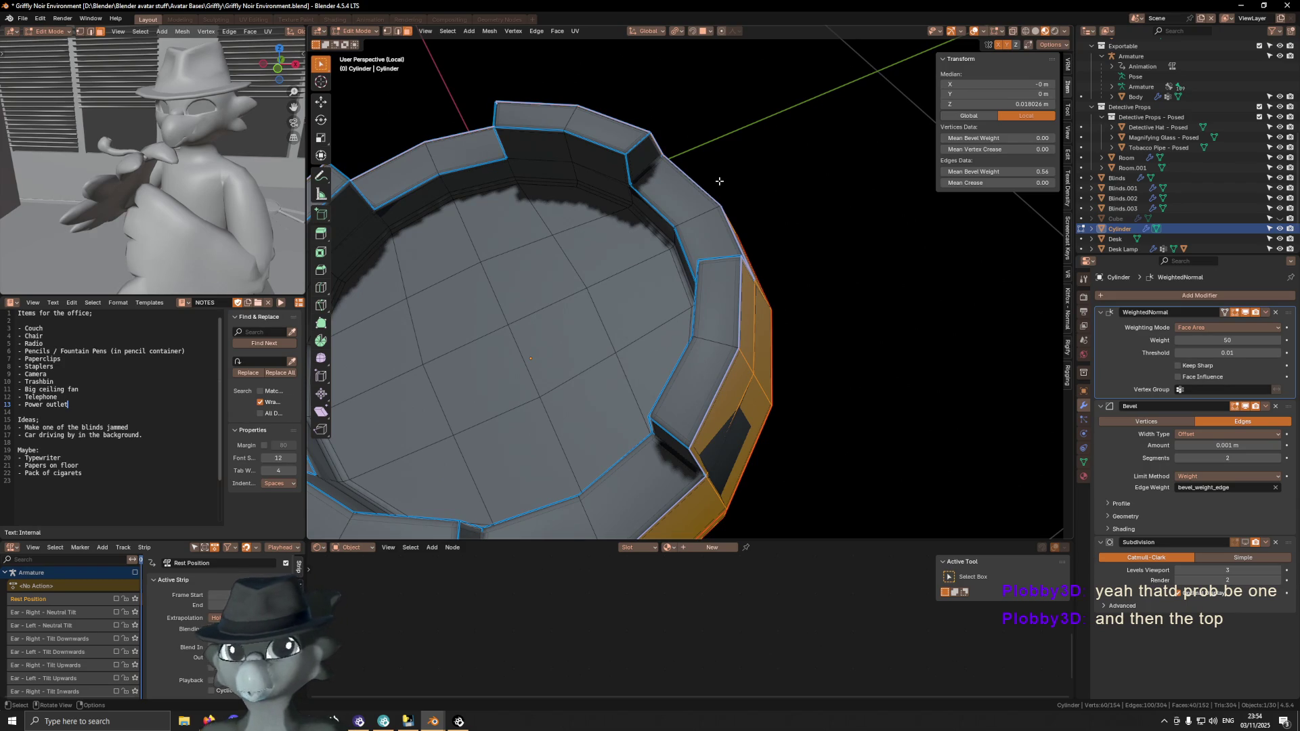
{"action": "scroll", "coordinate": [719, 182], "scroll_direction": "down", "scroll_amount": 4}
{"action": "scroll", "coordinate": [708, 273], "scroll_direction": "up", "scroll_amount": 2}
{"action": "key", "text": "KP_Divide"}
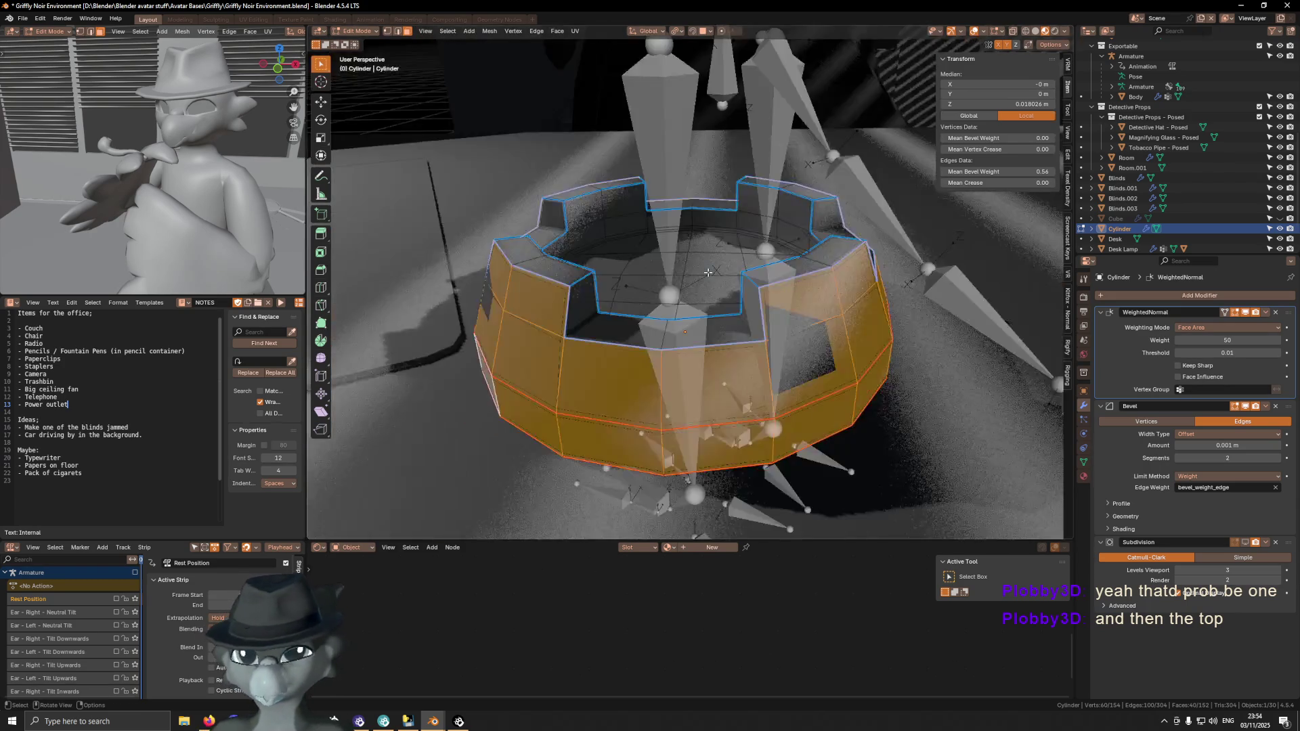
Return the cylinder to Object Mode with overlays hidden and orbit past the chair, window and desk
{"action": "key", "text": "shift+alt+z"}
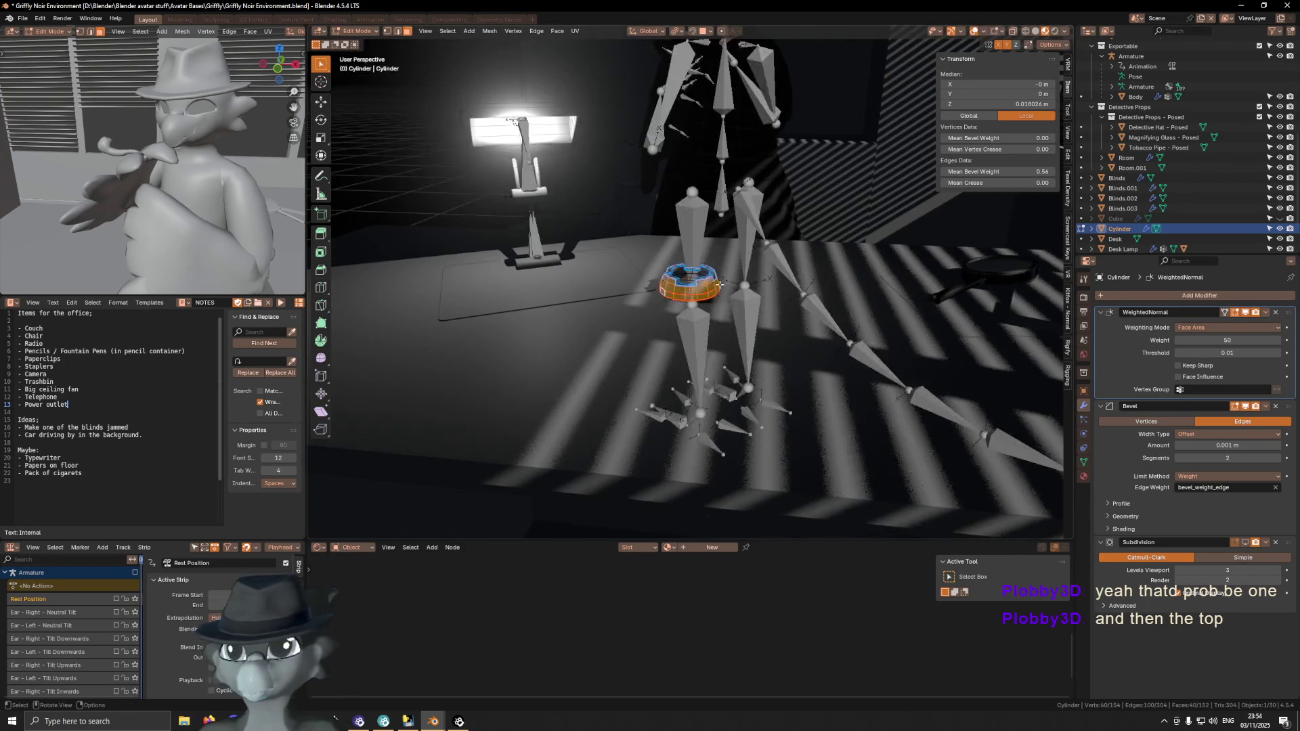
{"action": "key", "text": "KP_Decimal"}
{"action": "key", "text": "ctrl+KP_Subtract"}
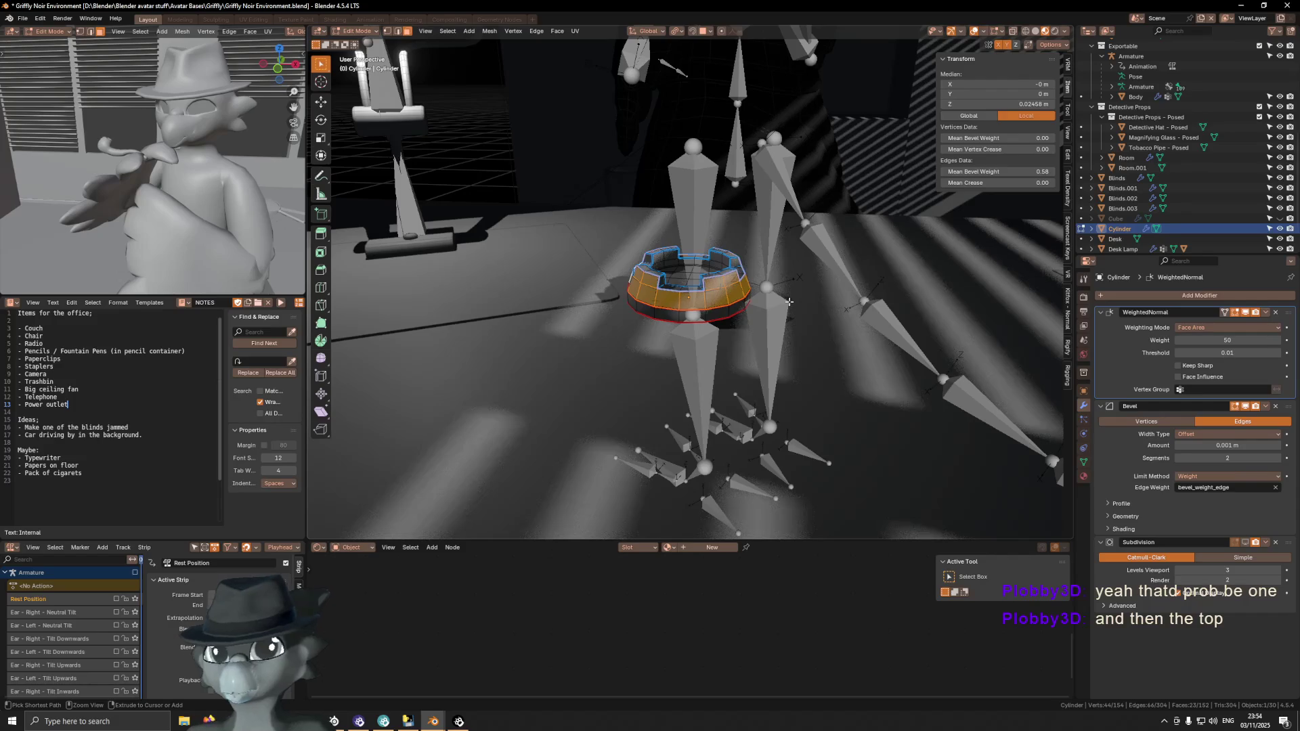
{"action": "key", "text": "Tab"}
{"action": "key", "text": "shift+alt+z"}
{"action": "mouse_move", "coordinate": [771, 299]}
{"action": "middle_mouse_down"}
{"action": "mouse_move", "coordinate": [661, 296]}
{"action": "mouse_move", "coordinate": [758, 303]}
{"action": "mouse_move", "coordinate": [721, 291]}
{"action": "mouse_move", "coordinate": [728, 336]}
{"action": "mouse_move", "coordinate": [775, 358]}
{"action": "middle_mouse_up"}
{"action": "scroll", "coordinate": [722, 294], "scroll_direction": "down", "scroll_amount": 5}
{"action": "mouse_move", "coordinate": [691, 315]}
{"action": "middle_mouse_down"}
{"action": "mouse_move", "coordinate": [814, 296]}
{"action": "mouse_move", "coordinate": [842, 319]}
{"action": "mouse_move", "coordinate": [893, 286]}
{"action": "middle_mouse_up"}
{"action": "scroll", "coordinate": [811, 298], "scroll_direction": "down", "scroll_amount": 4}
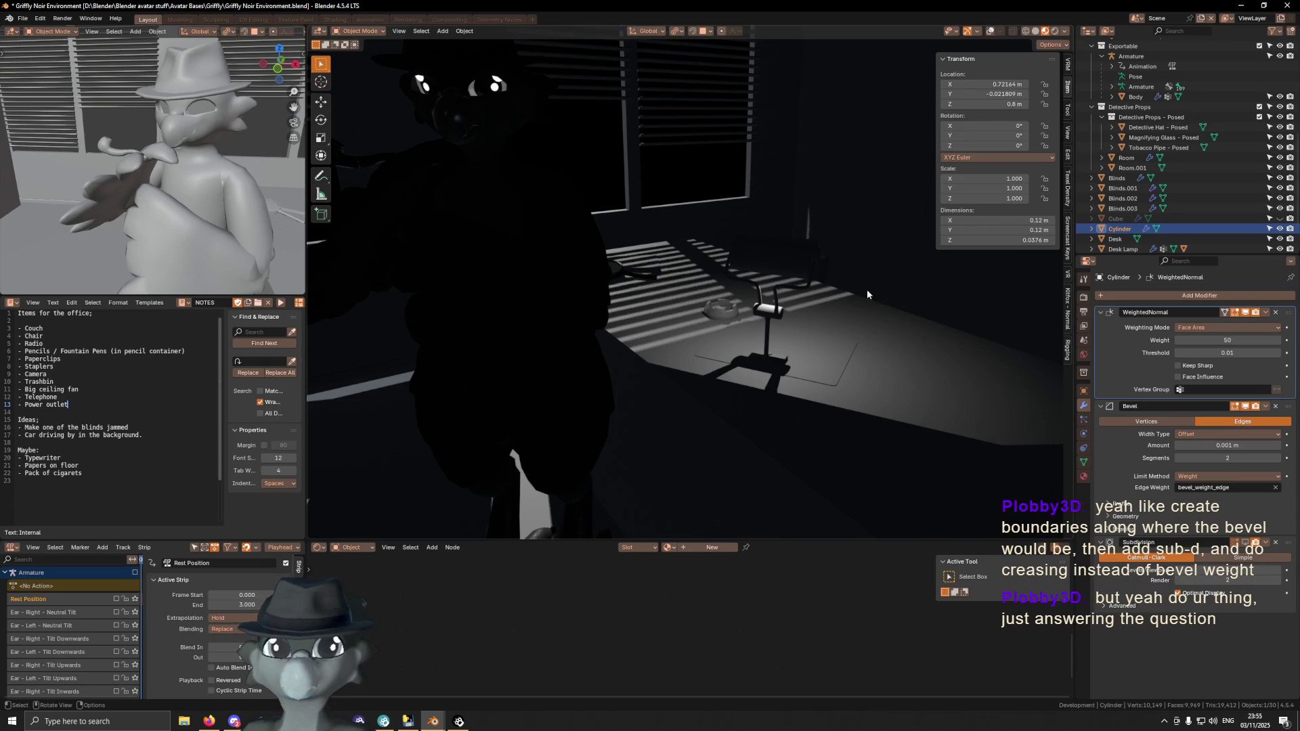
{"action": "middle_click_drag", "start_coordinate": [851, 257], "coordinate": [784, 293]}
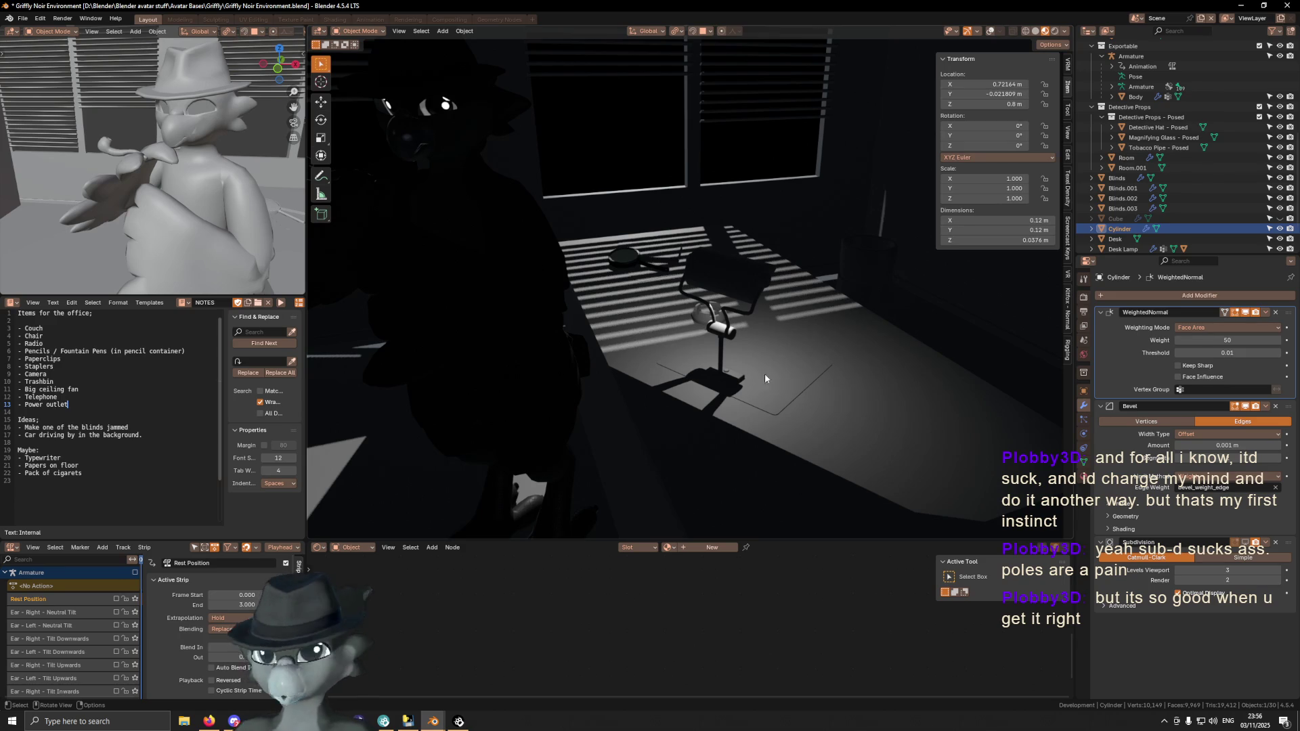
Select the Desk Lamp object in the viewport
{"action": "left_click", "coordinate": [742, 281]}
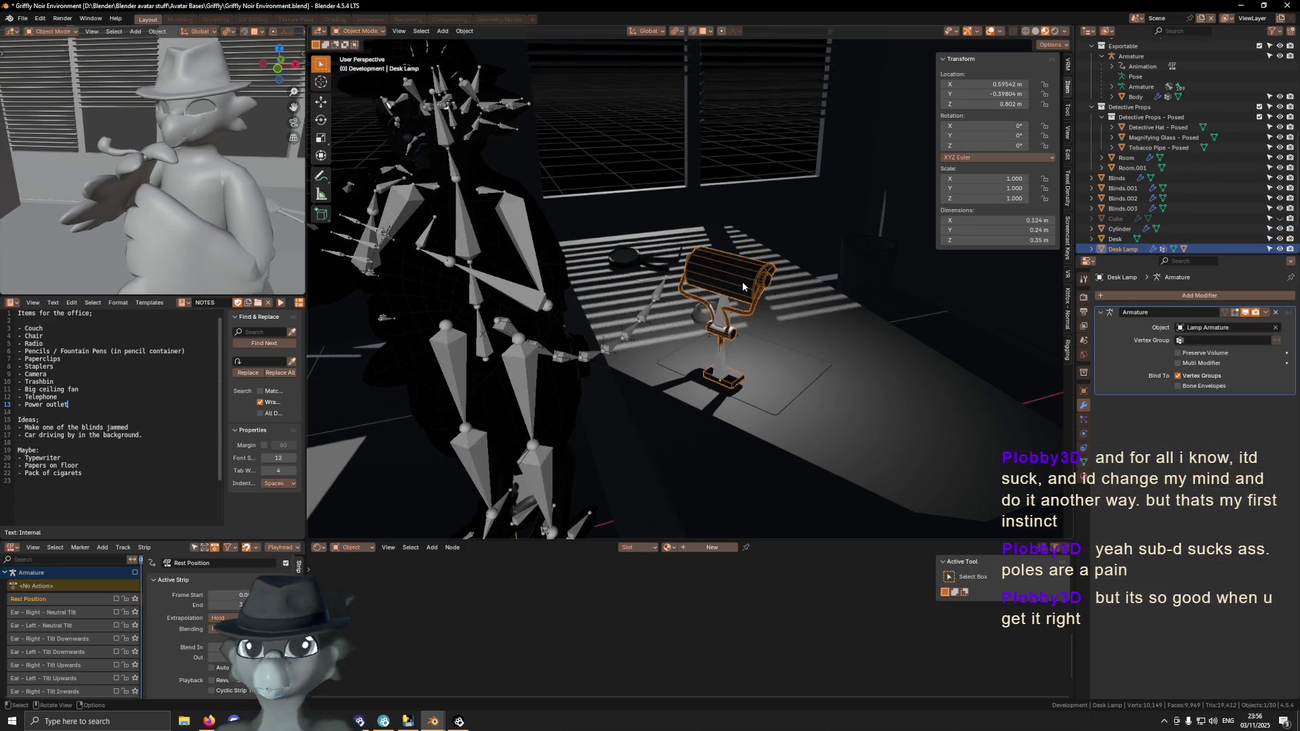
In the desk lamp's mesh, select the linked shade geometry, limited by face normals
{"action": "key", "text": "Tab"}
{"action": "key", "text": "l"}
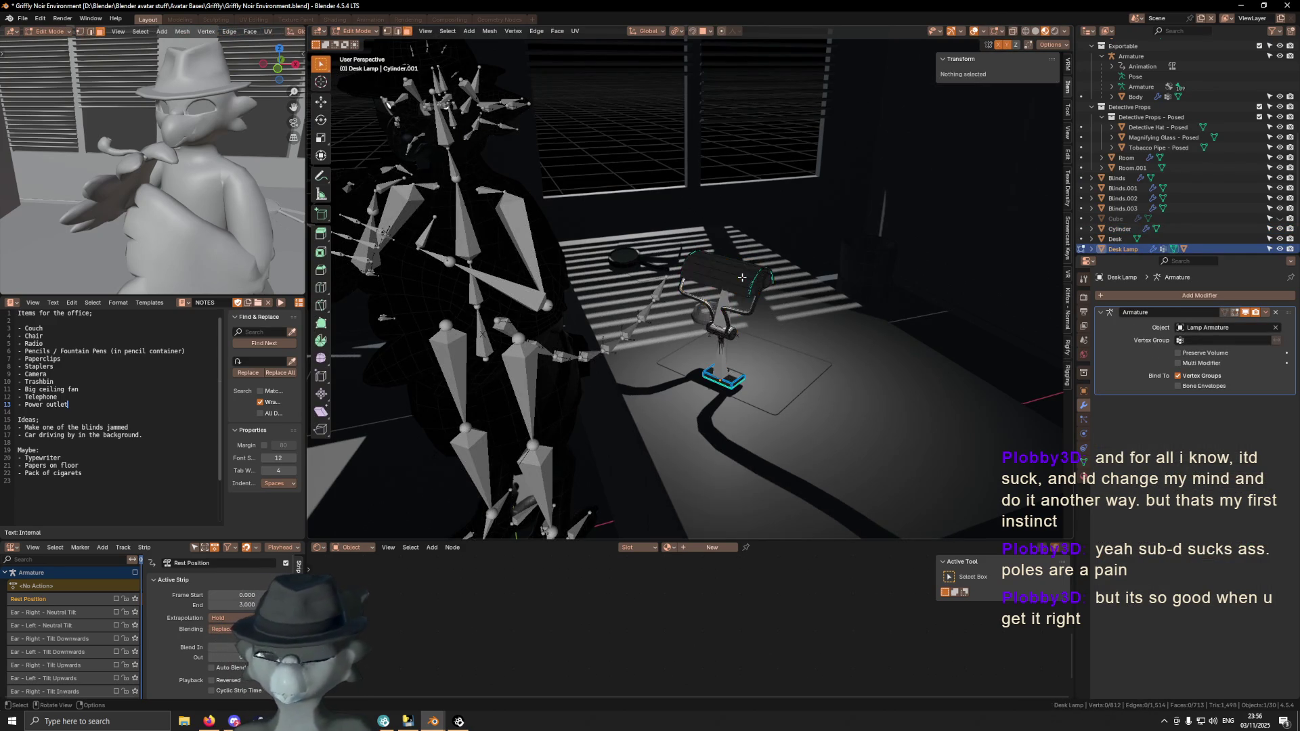
{"action": "left_click", "coordinate": [366, 460]}
{"action": "left_click", "coordinate": [450, 489]}
{"action": "key", "text": "Tab"}
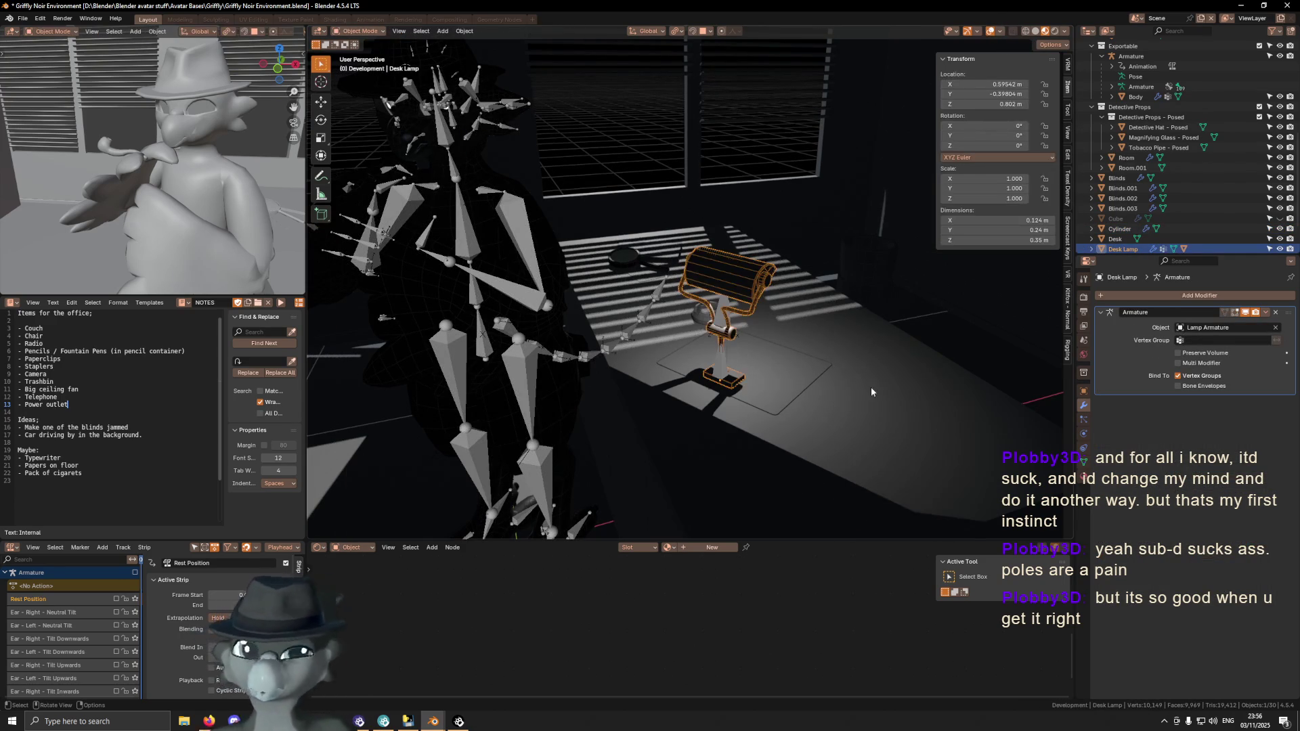
Give the desk lamp a new material slot with a new Material.001
{"action": "left_click", "coordinate": [1083, 477]}
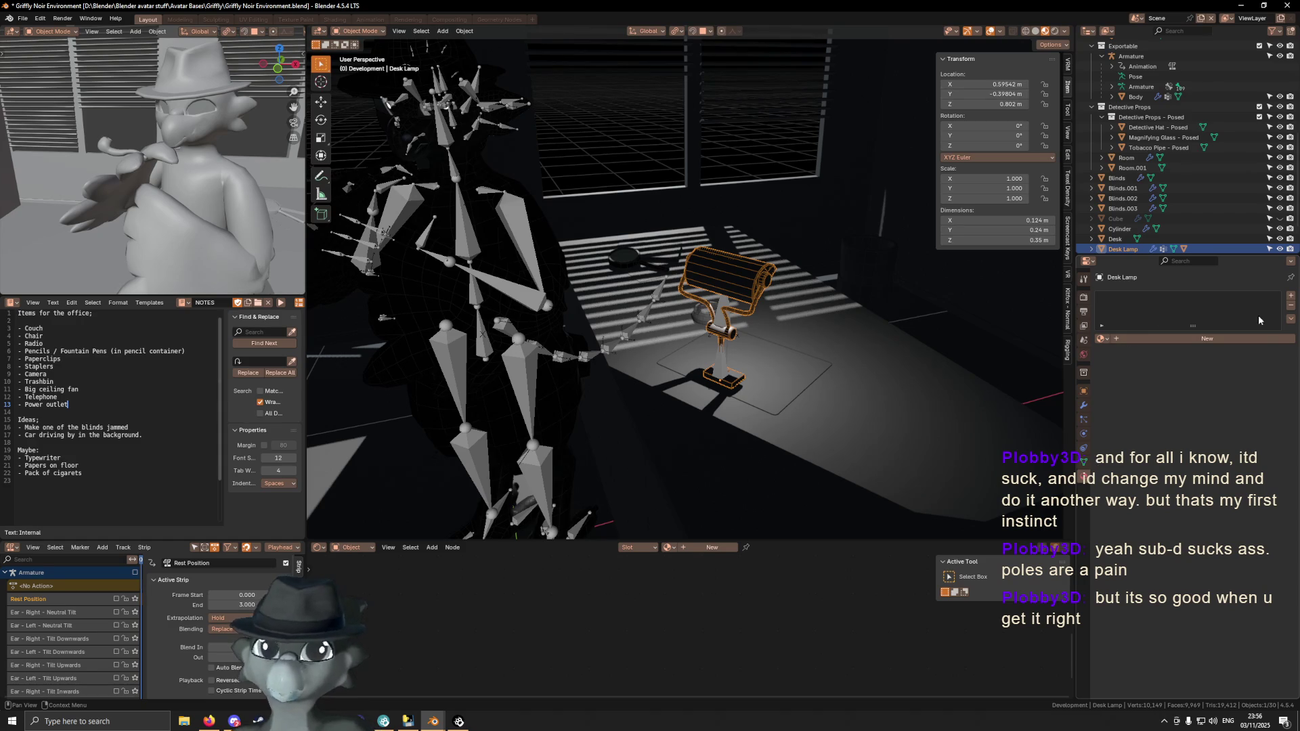
{"action": "left_click", "coordinate": [1291, 298]}
{"action": "left_click", "coordinate": [1291, 298]}
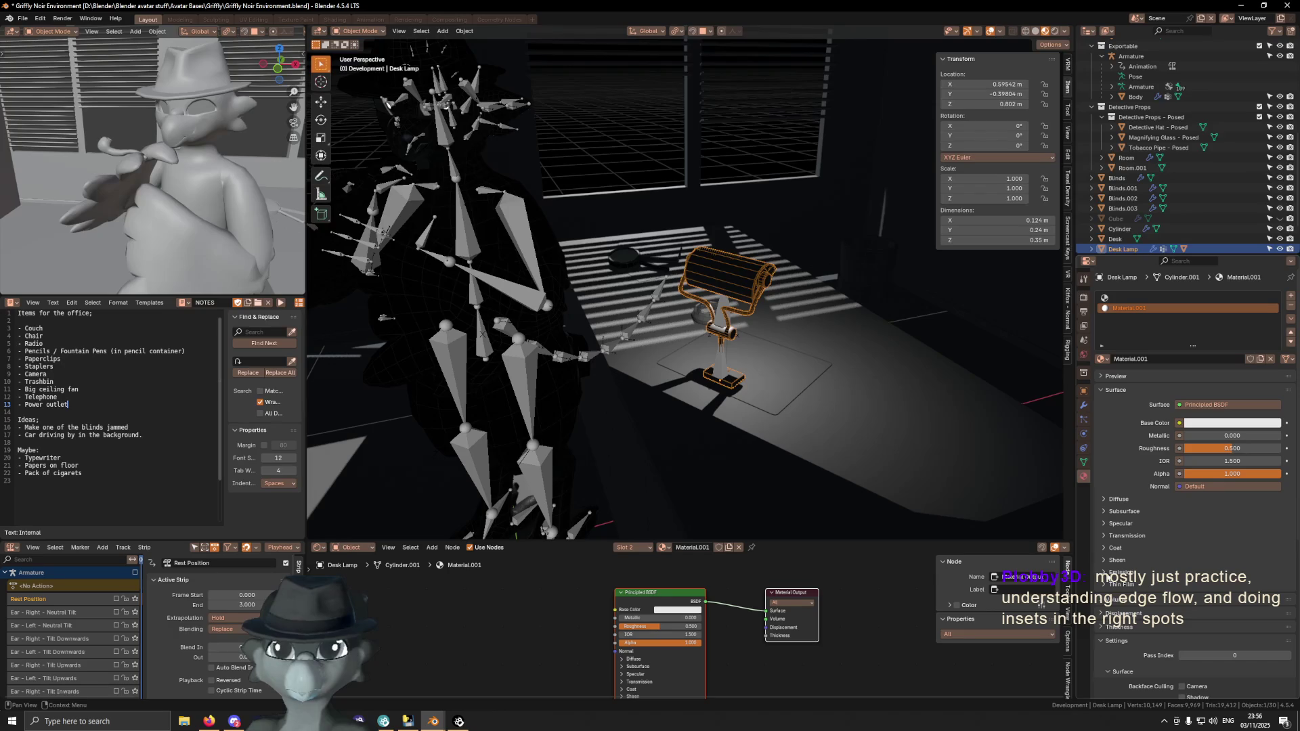
Orbit around the desk lamp to inspect its shade from several angles
{"action": "mouse_move", "coordinate": [857, 349]}
{"action": "middle_mouse_down", "text": "shift"}
{"action": "mouse_move", "coordinate": [888, 332]}
{"action": "mouse_move", "coordinate": [745, 295]}
{"action": "middle_mouse_up", "text": "shift"}
{"action": "middle_click", "coordinate": [744, 295], "text": "alt"}
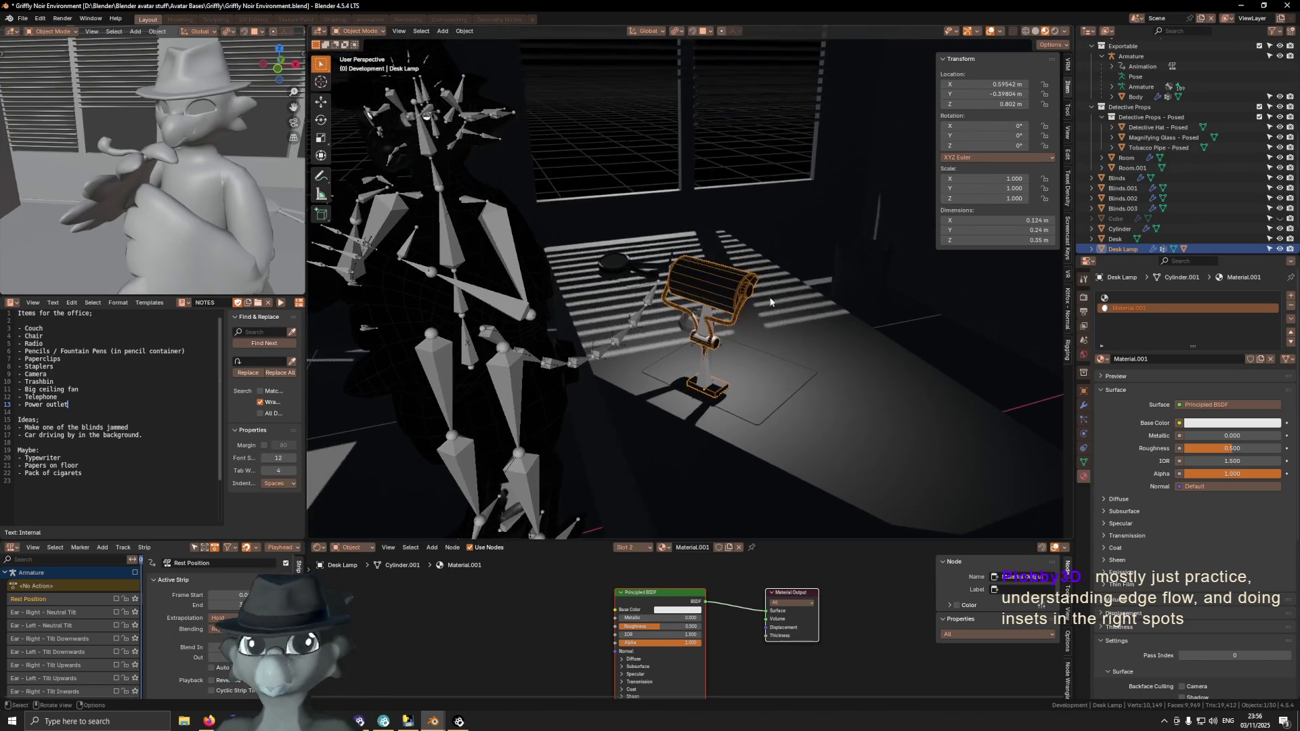
{"action": "mouse_move", "coordinate": [728, 290]}
{"action": "middle_mouse_down"}
{"action": "mouse_move", "coordinate": [660, 327]}
{"action": "mouse_move", "coordinate": [710, 239]}
{"action": "middle_mouse_up"}
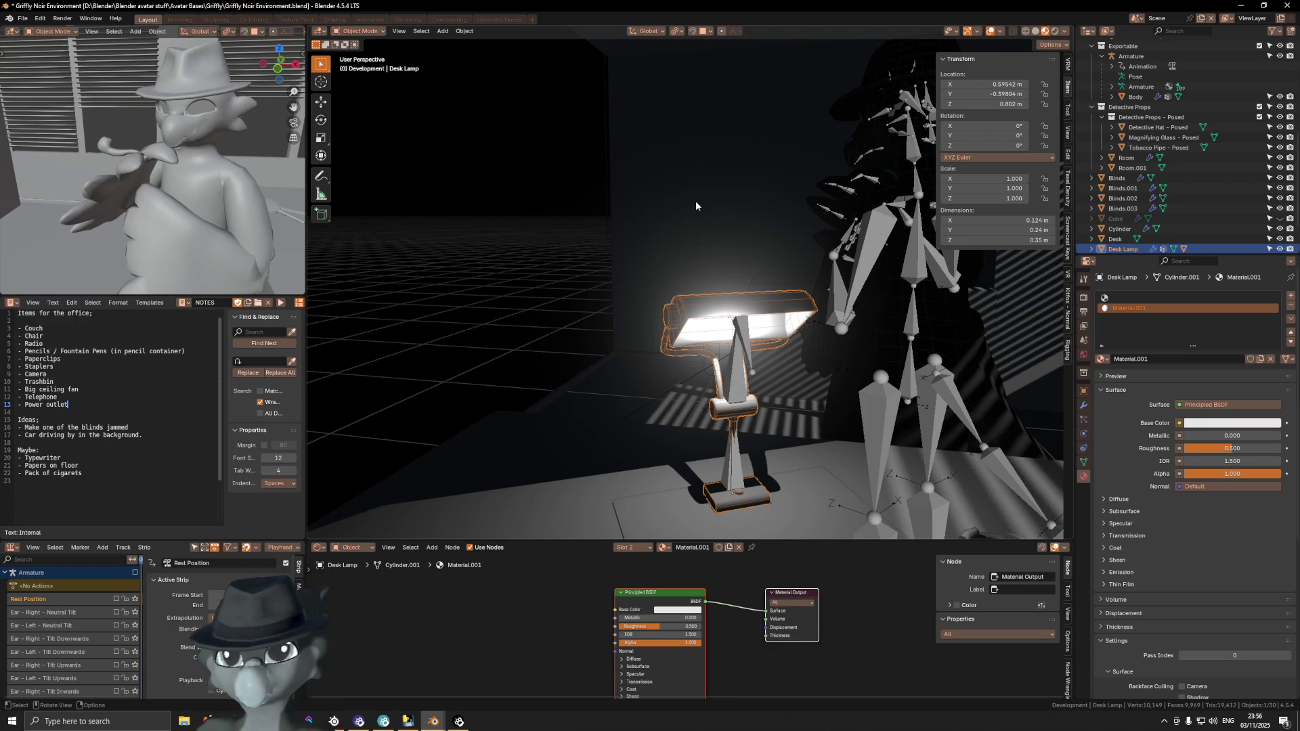
{"action": "scroll", "coordinate": [721, 315], "scroll_direction": "down", "scroll_amount": 1}
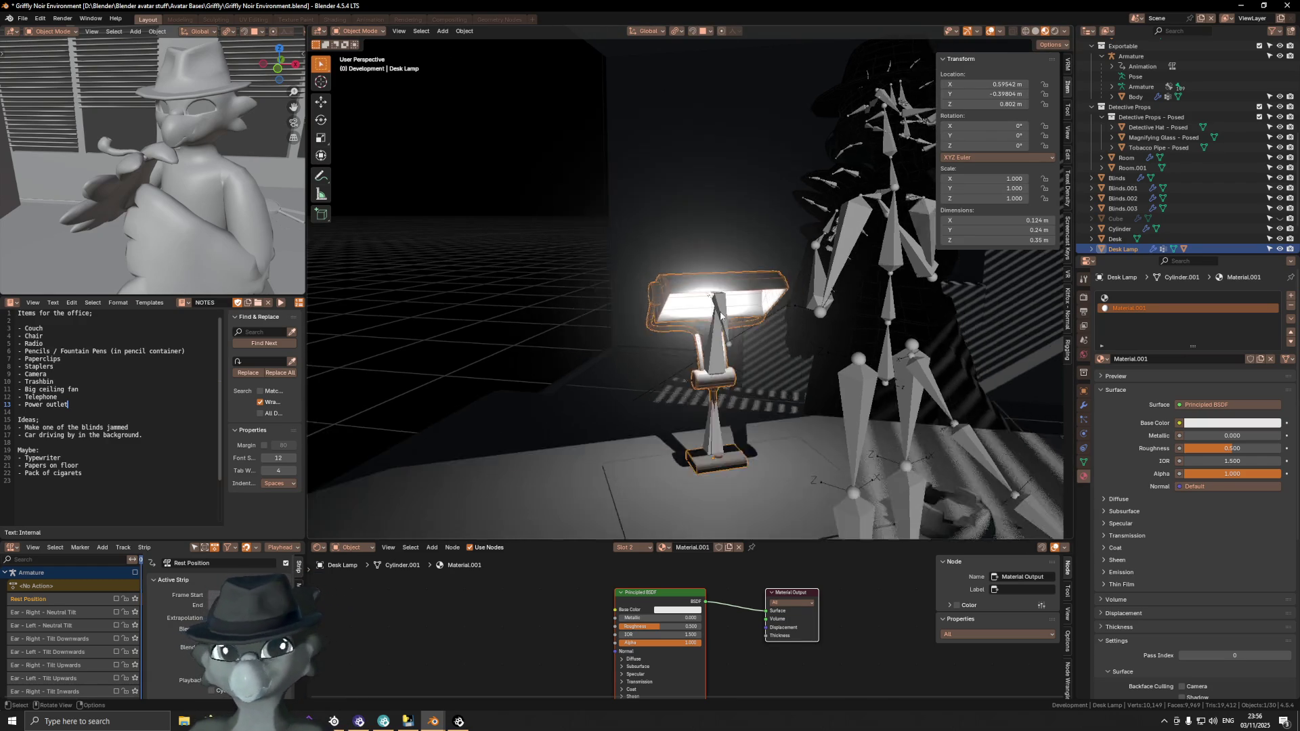
{"action": "scroll", "coordinate": [721, 315], "scroll_direction": "up", "scroll_amount": 2}
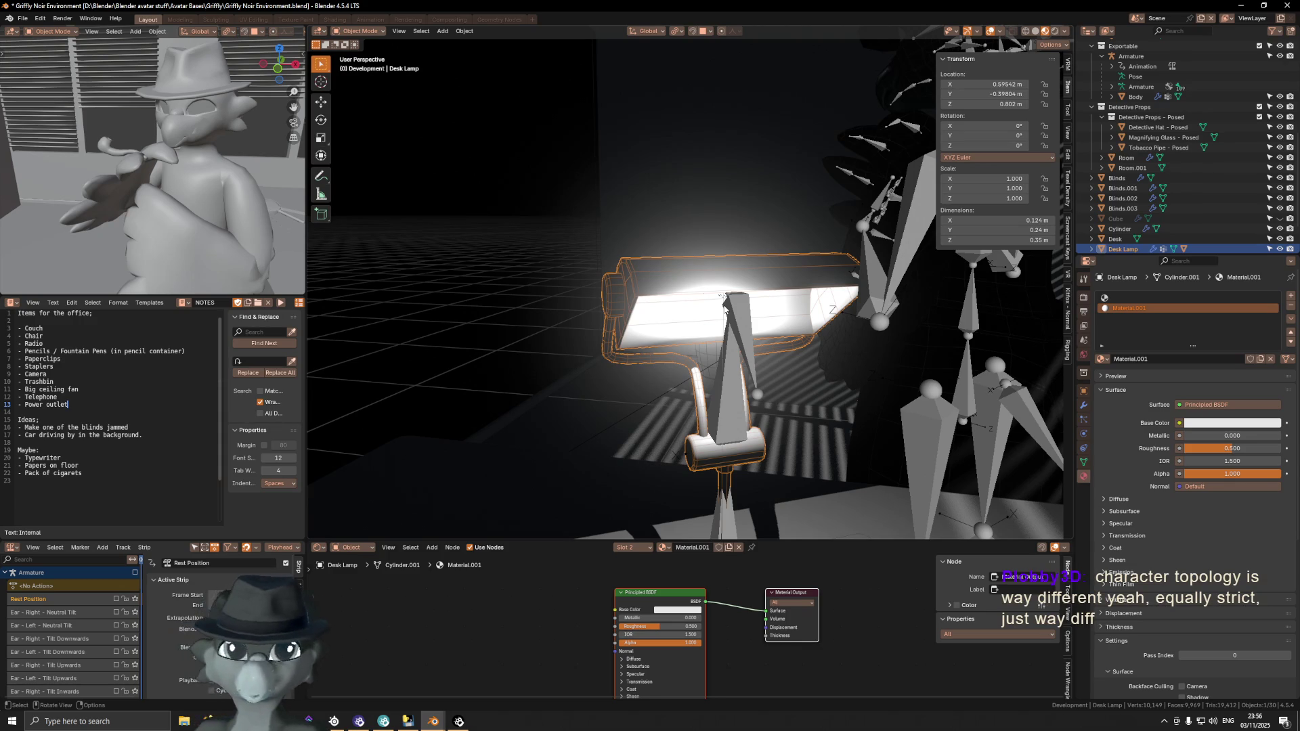
{"action": "middle_click_drag", "start_coordinate": [742, 310], "coordinate": [753, 307]}
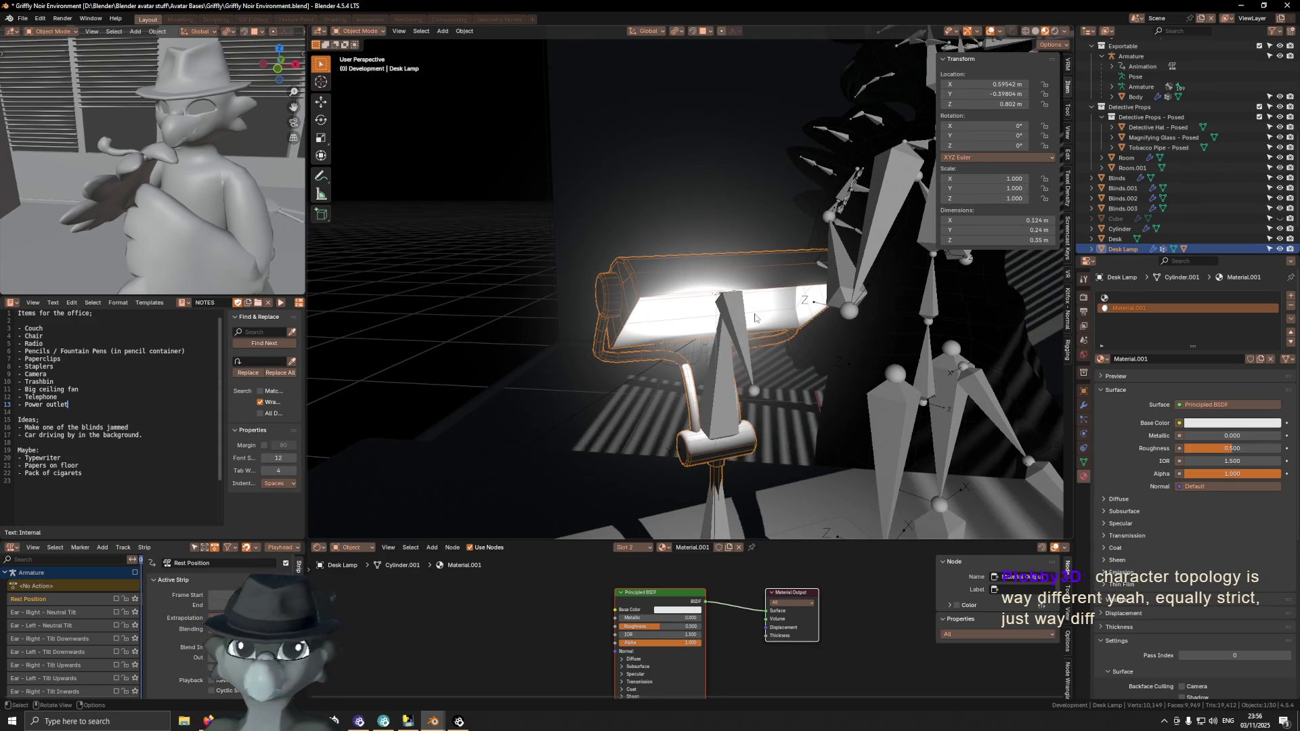
{"action": "mouse_move", "coordinate": [752, 361]}
{"action": "middle_mouse_down"}
{"action": "mouse_move", "coordinate": [851, 371]}
{"action": "mouse_move", "coordinate": [982, 426]}
{"action": "middle_mouse_up"}
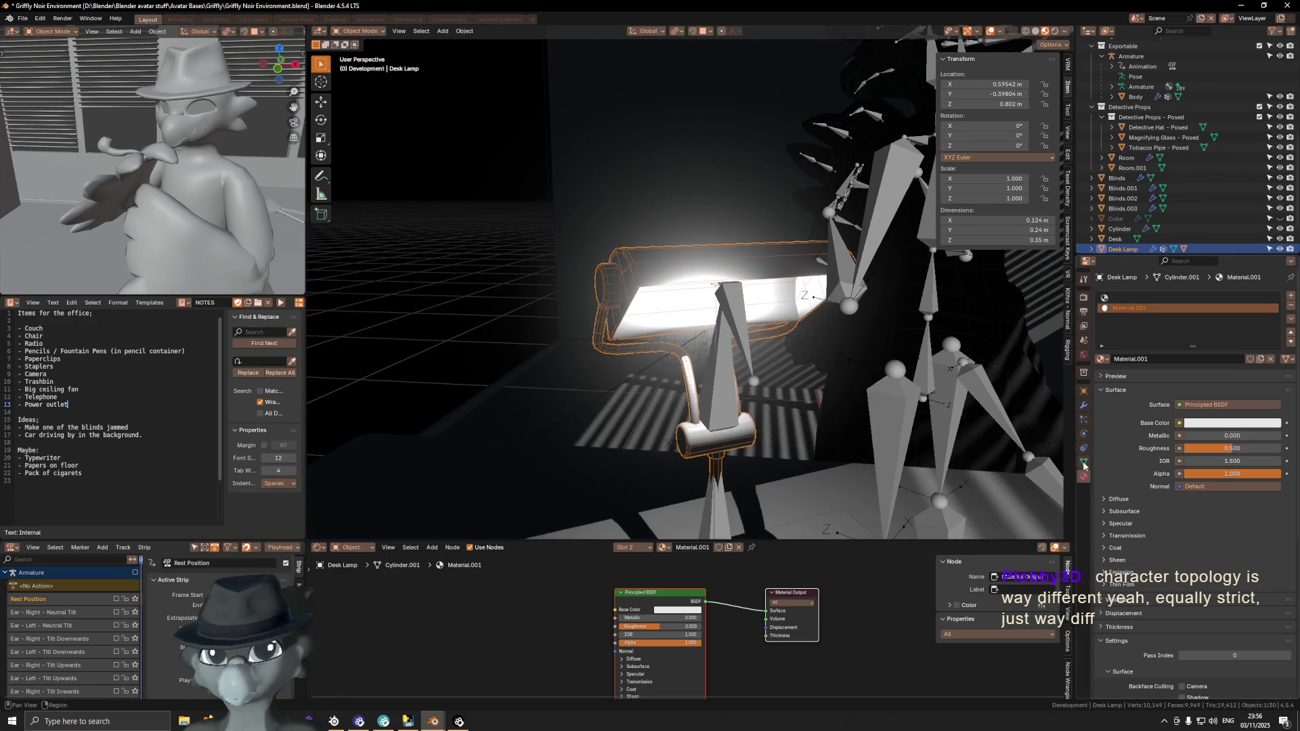
{"action": "left_click", "coordinate": [1084, 463]}
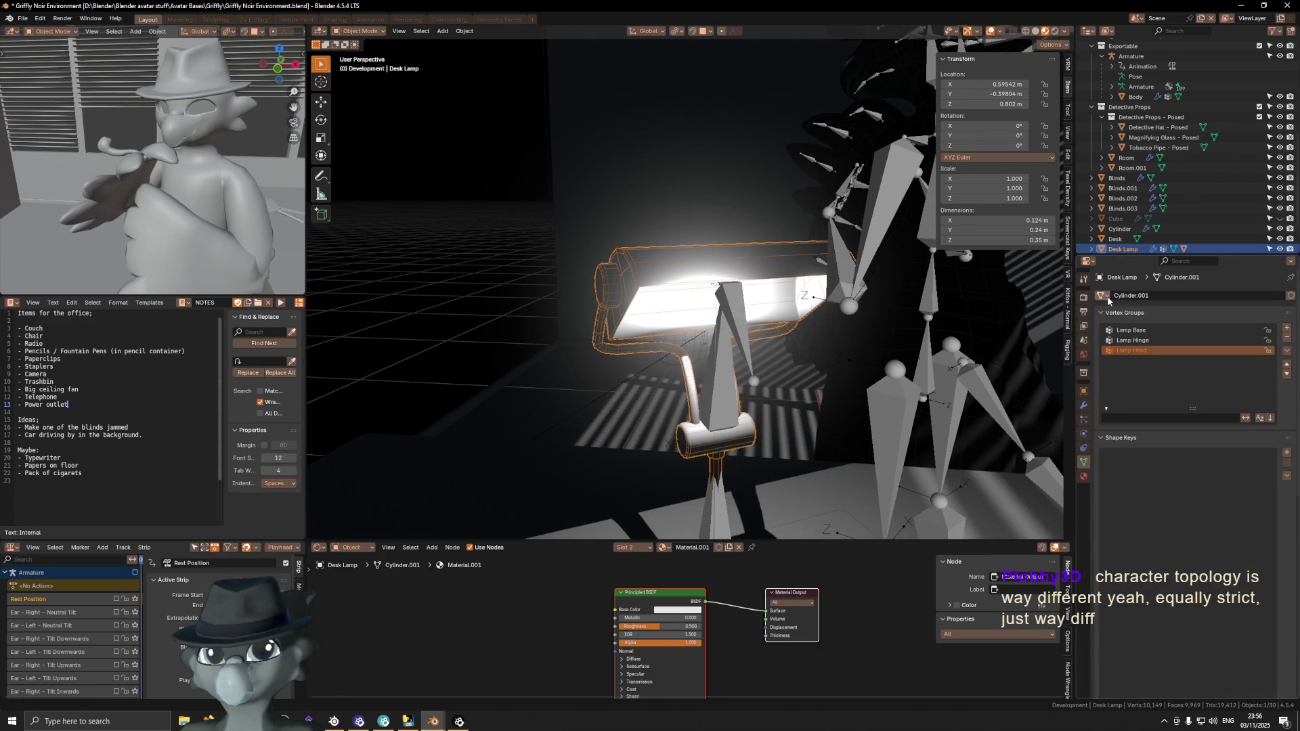
{"action": "mouse_move", "coordinate": [857, 321]}
{"action": "middle_mouse_down"}
{"action": "mouse_move", "coordinate": [839, 327]}
{"action": "mouse_move", "coordinate": [806, 299]}
{"action": "mouse_move", "coordinate": [853, 329]}
{"action": "middle_mouse_up"}
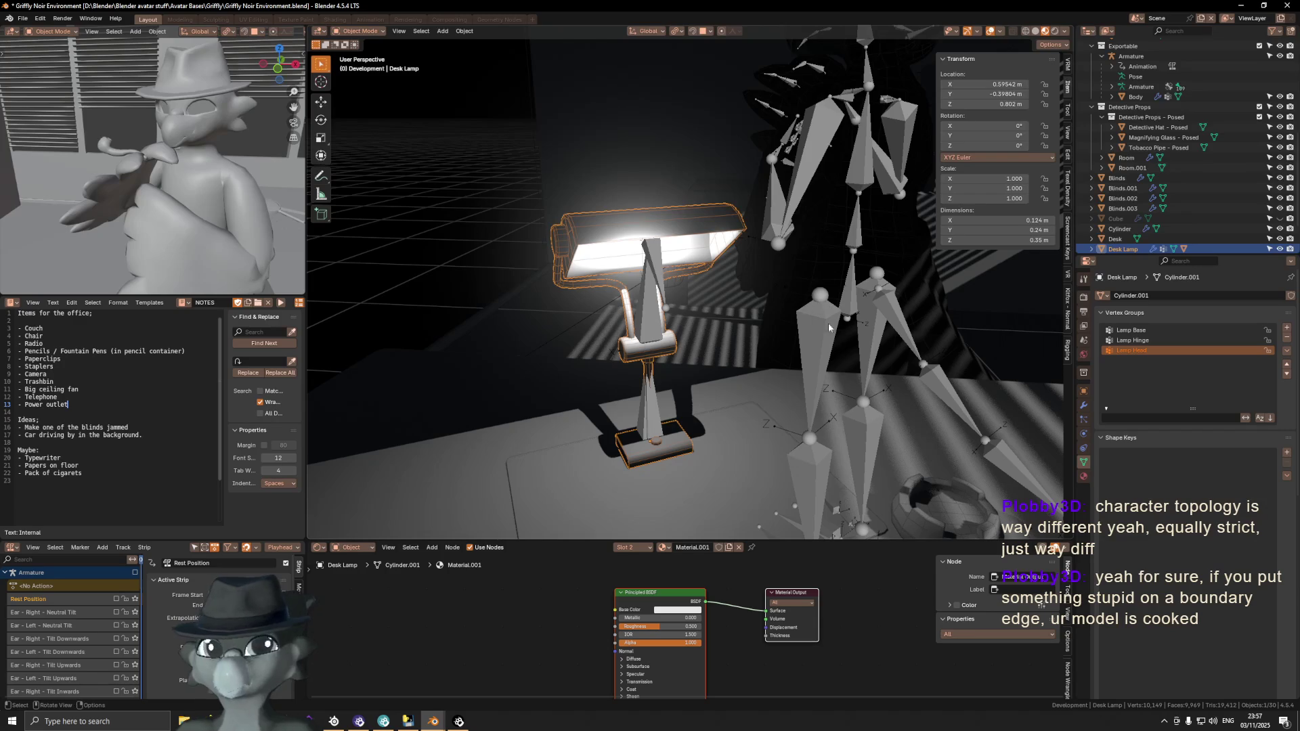
{"action": "mouse_move", "coordinate": [787, 341]}
{"action": "middle_mouse_down"}
{"action": "mouse_move", "coordinate": [797, 334]}
{"action": "mouse_move", "coordinate": [604, 248]}
{"action": "mouse_move", "coordinate": [737, 284]}
{"action": "mouse_move", "coordinate": [790, 369]}
{"action": "mouse_move", "coordinate": [855, 311]}
{"action": "mouse_move", "coordinate": [572, 333]}
{"action": "mouse_move", "coordinate": [722, 336]}
{"action": "mouse_move", "coordinate": [715, 323]}
{"action": "middle_mouse_up"}
{"action": "scroll", "coordinate": [608, 269], "scroll_direction": "up", "scroll_amount": 2}
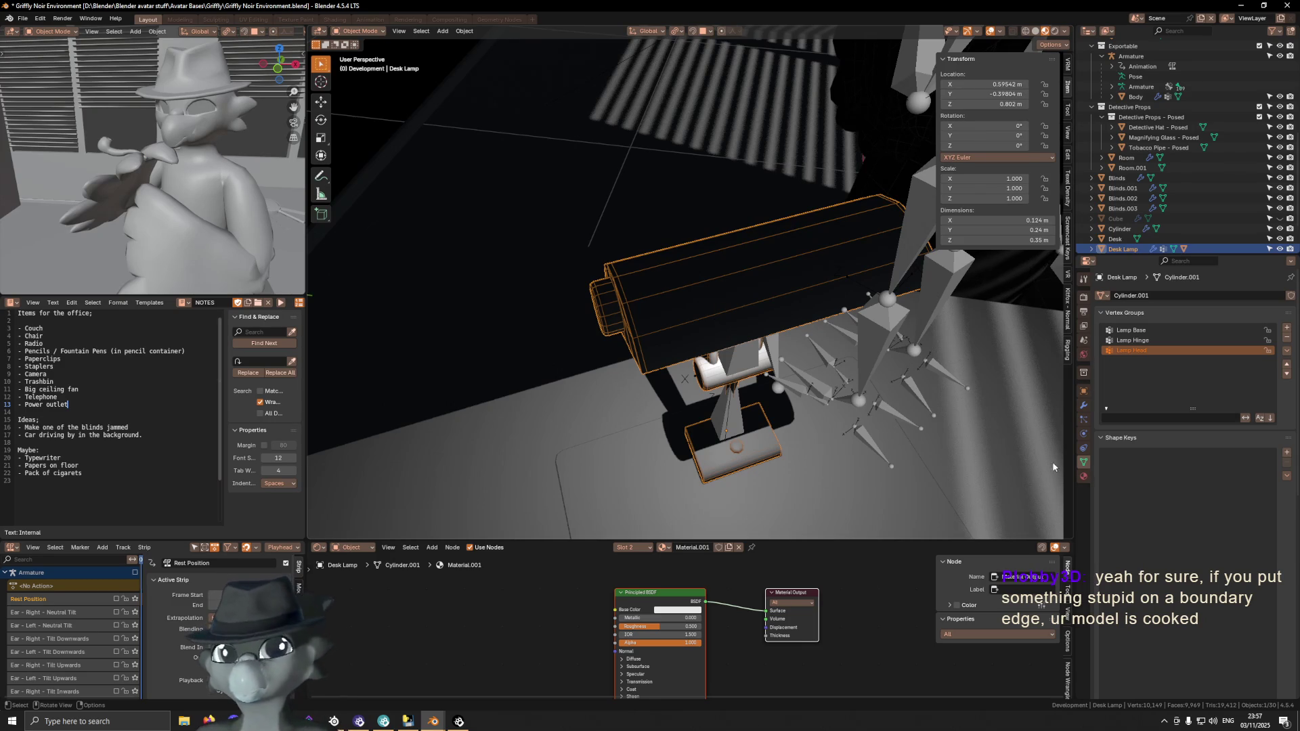
Show the lamp's material and enlarge the shader editor to reveal the Principled BSDF and Output nodes
{"action": "left_click", "coordinate": [1084, 476]}
{"action": "middle_click_drag", "start_coordinate": [799, 318], "coordinate": [887, 371]}
{"action": "key", "text": "Tab"}
{"action": "key", "text": "Tab"}
{"action": "scroll", "coordinate": [1134, 478], "scroll_direction": "down", "scroll_amount": 3}
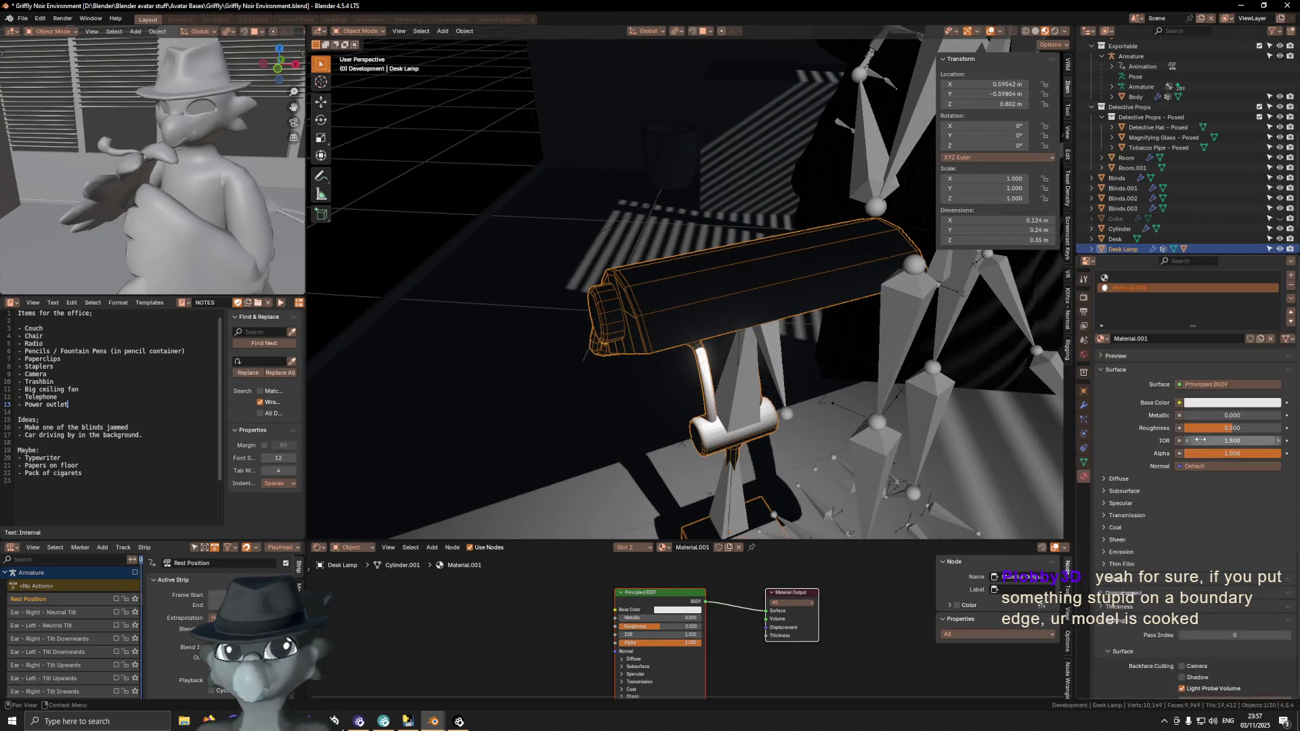
{"action": "middle_click_drag", "start_coordinate": [763, 651], "coordinate": [796, 545]}
{"action": "left_click_drag", "start_coordinate": [796, 538], "coordinate": [797, 370]}
{"action": "middle_click_drag", "start_coordinate": [765, 476], "coordinate": [780, 547]}
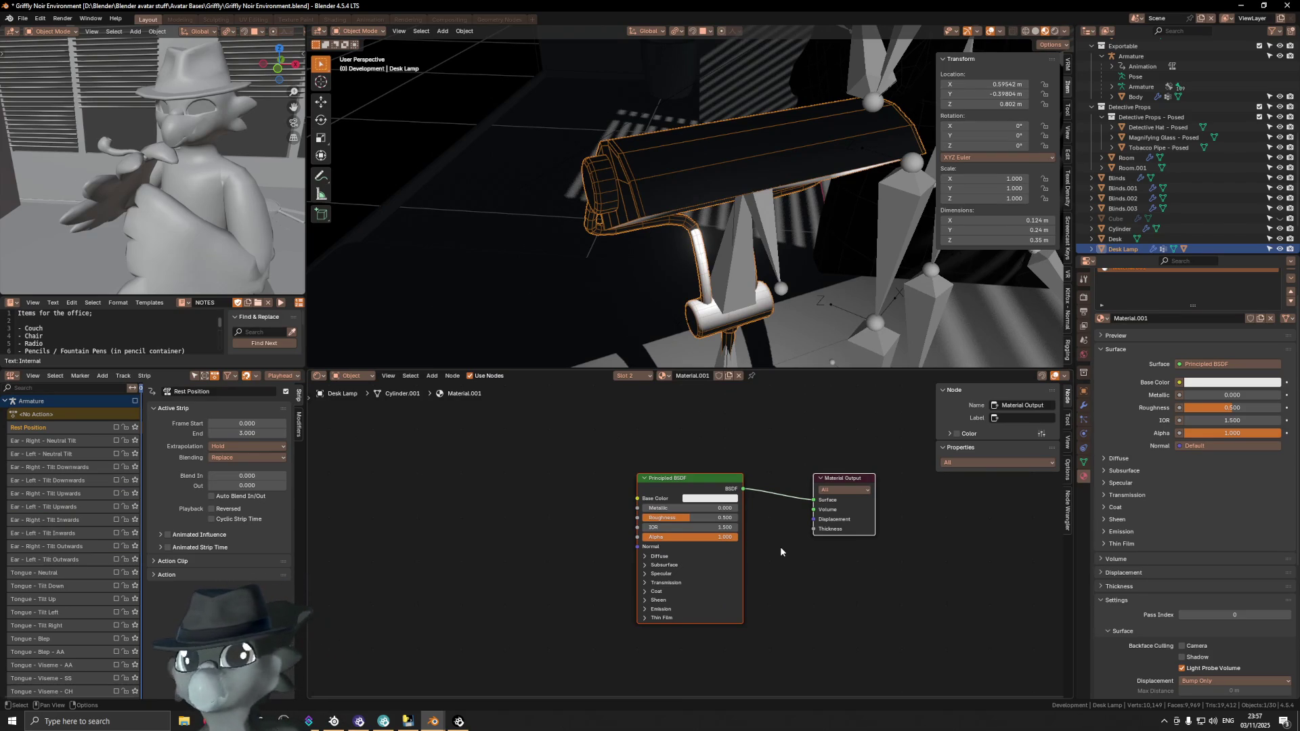
{"action": "scroll", "coordinate": [749, 575], "scroll_direction": "up", "scroll_amount": 2}
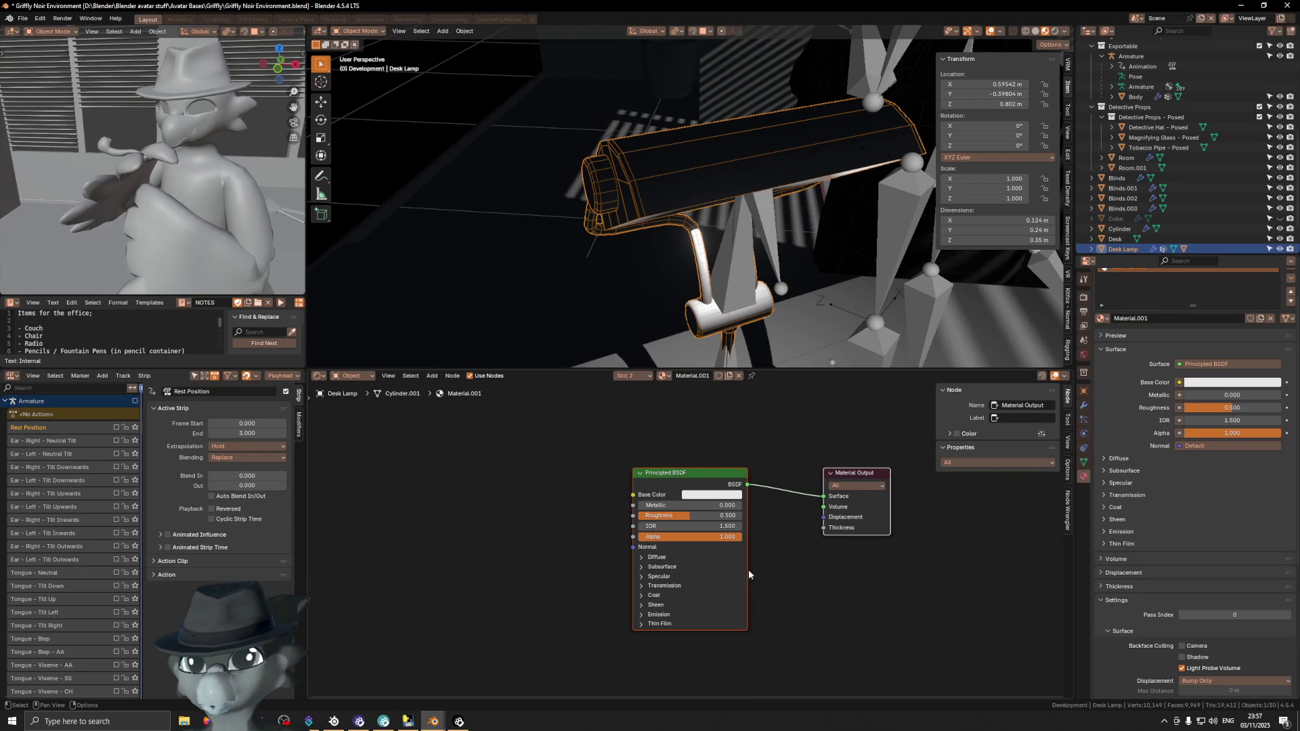
{"action": "left_click", "coordinate": [639, 589]}
{"action": "left_click", "coordinate": [640, 588]}
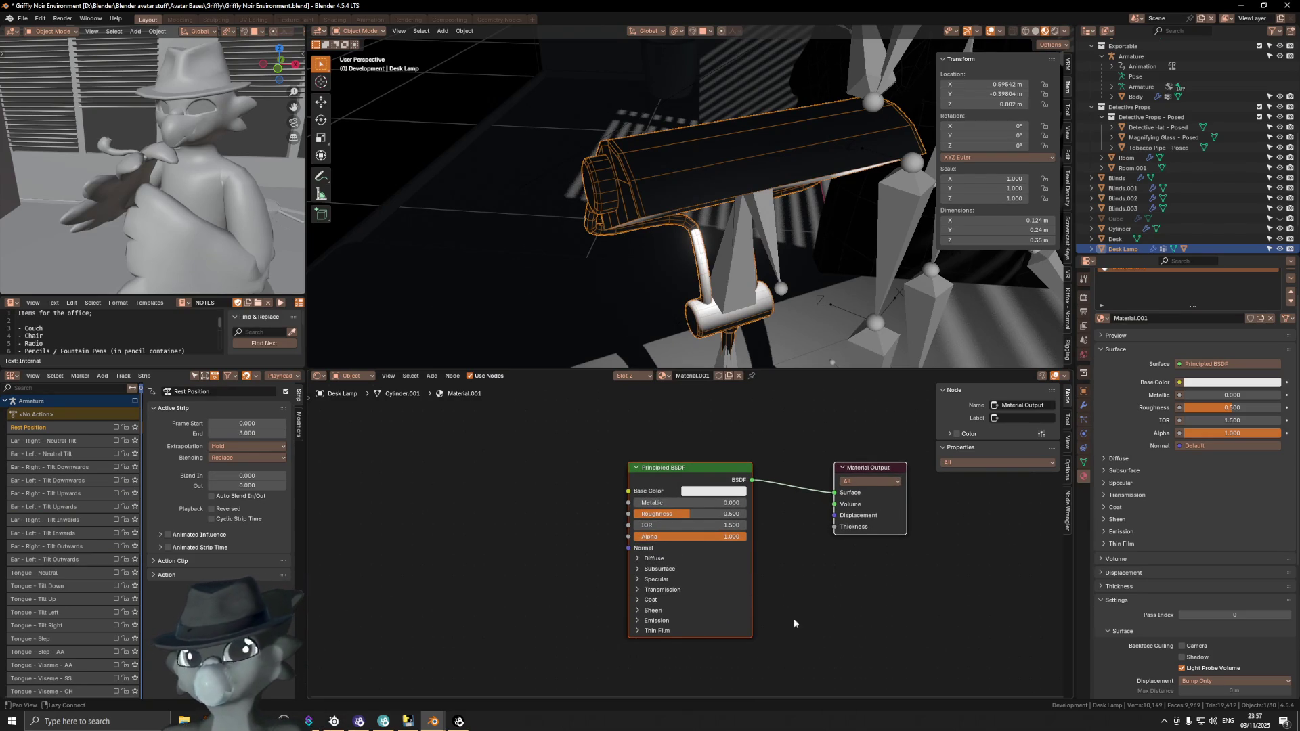
{"action": "middle_click_drag", "start_coordinate": [636, 591], "coordinate": [655, 559]}
{"action": "left_click", "coordinate": [655, 559]}
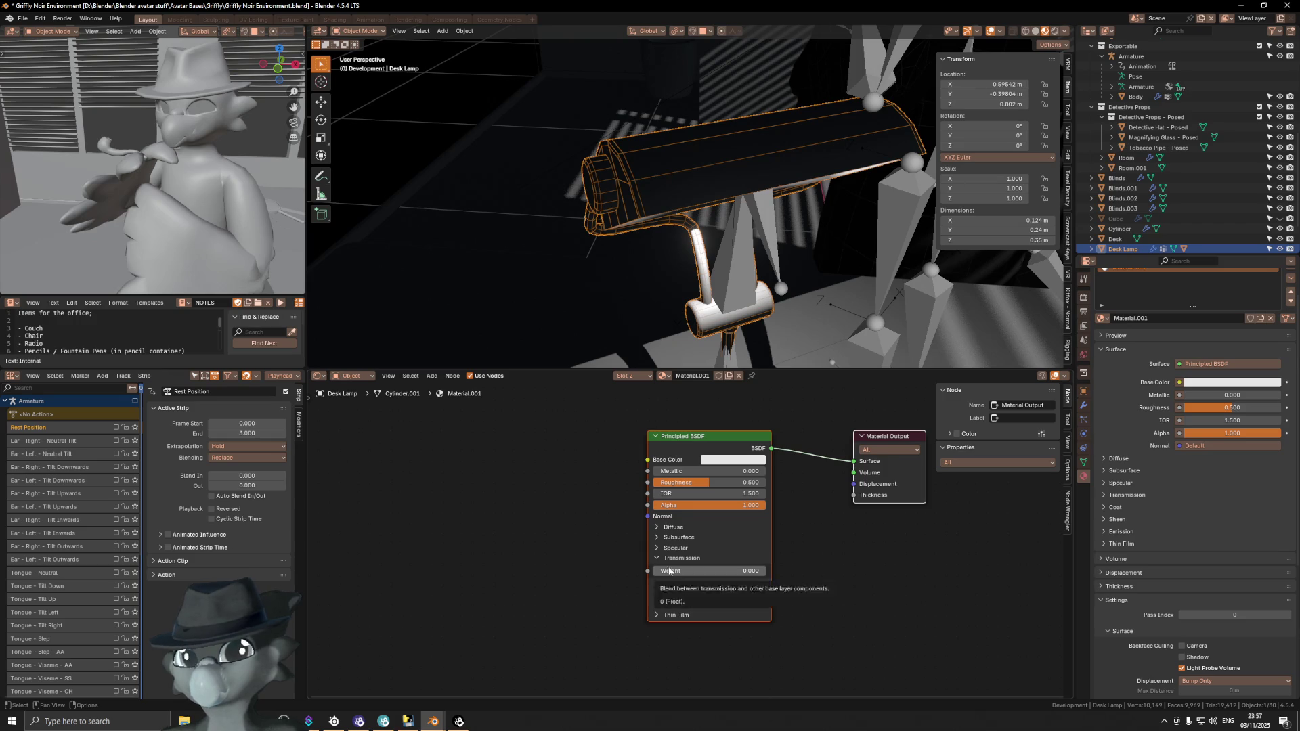
{"action": "left_click_drag", "start_coordinate": [670, 571], "coordinate": [698, 571]}
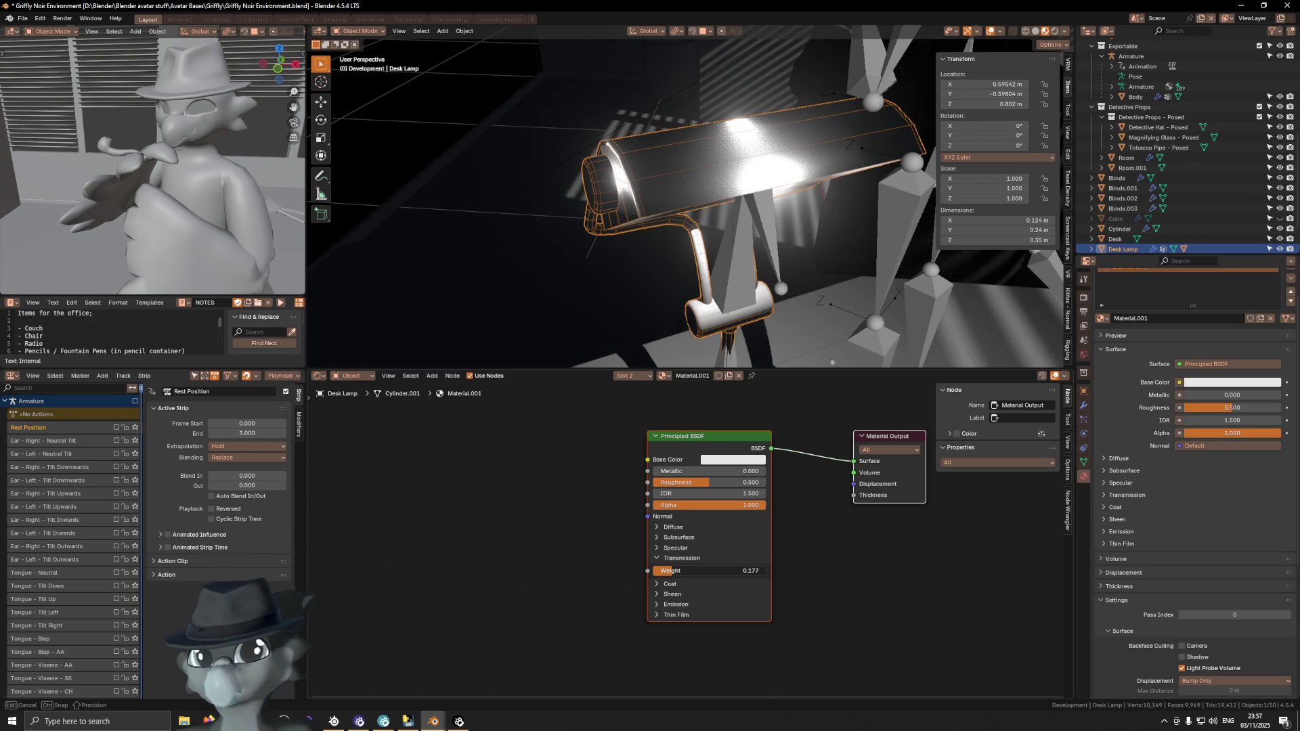
{"action": "left_click_drag", "start_coordinate": [697, 571], "coordinate": [661, 571]}
{"action": "left_click", "coordinate": [661, 571]}
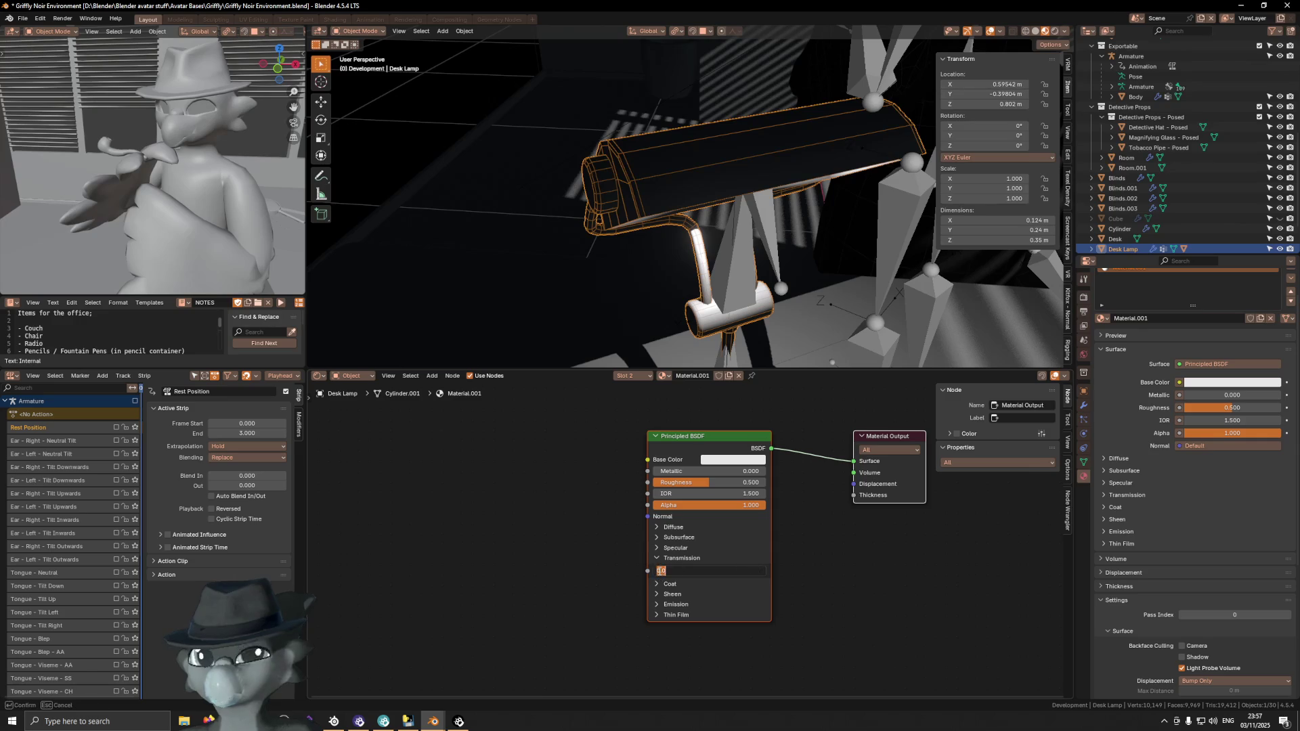
{"action": "key", "text": "BackSpace"}
{"action": "type", "text": "0.1"}
{"action": "key", "text": "Return"}
{"action": "mouse_move", "coordinate": [798, 114]}
{"action": "middle_mouse_down"}
{"action": "mouse_move", "coordinate": [775, 174]}
{"action": "mouse_move", "coordinate": [786, 175]}
{"action": "middle_mouse_up"}
{"action": "mouse_move", "coordinate": [757, 264]}
{"action": "middle_mouse_down"}
{"action": "mouse_move", "coordinate": [839, 234]}
{"action": "mouse_move", "coordinate": [838, 248]}
{"action": "mouse_move", "coordinate": [749, 249]}
{"action": "middle_mouse_up"}
{"action": "left_click_drag", "start_coordinate": [704, 483], "coordinate": [752, 482]}
{"action": "mouse_move", "coordinate": [749, 249]}
{"action": "middle_mouse_down"}
{"action": "mouse_move", "coordinate": [826, 254]}
{"action": "mouse_move", "coordinate": [738, 239]}
{"action": "mouse_move", "coordinate": [565, 169]}
{"action": "mouse_move", "coordinate": [684, 291]}
{"action": "middle_mouse_up"}
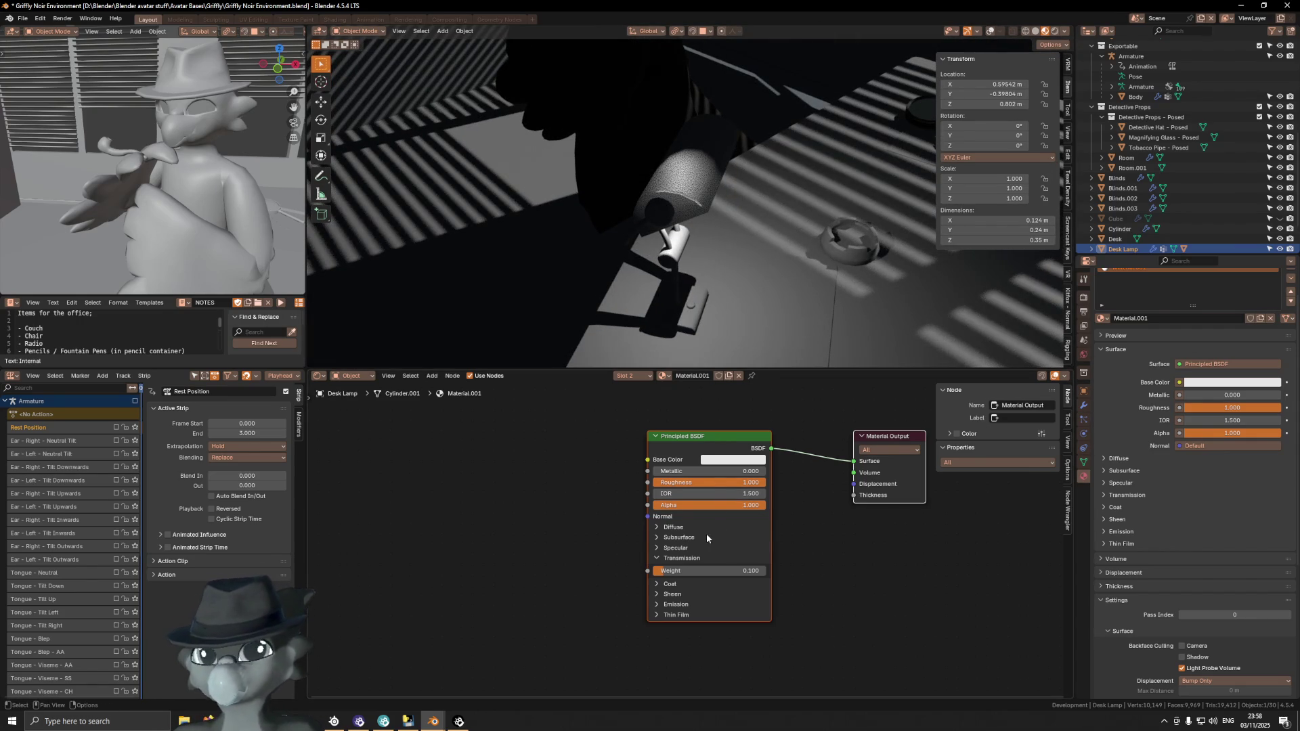
{"action": "left_click", "coordinate": [684, 537]}
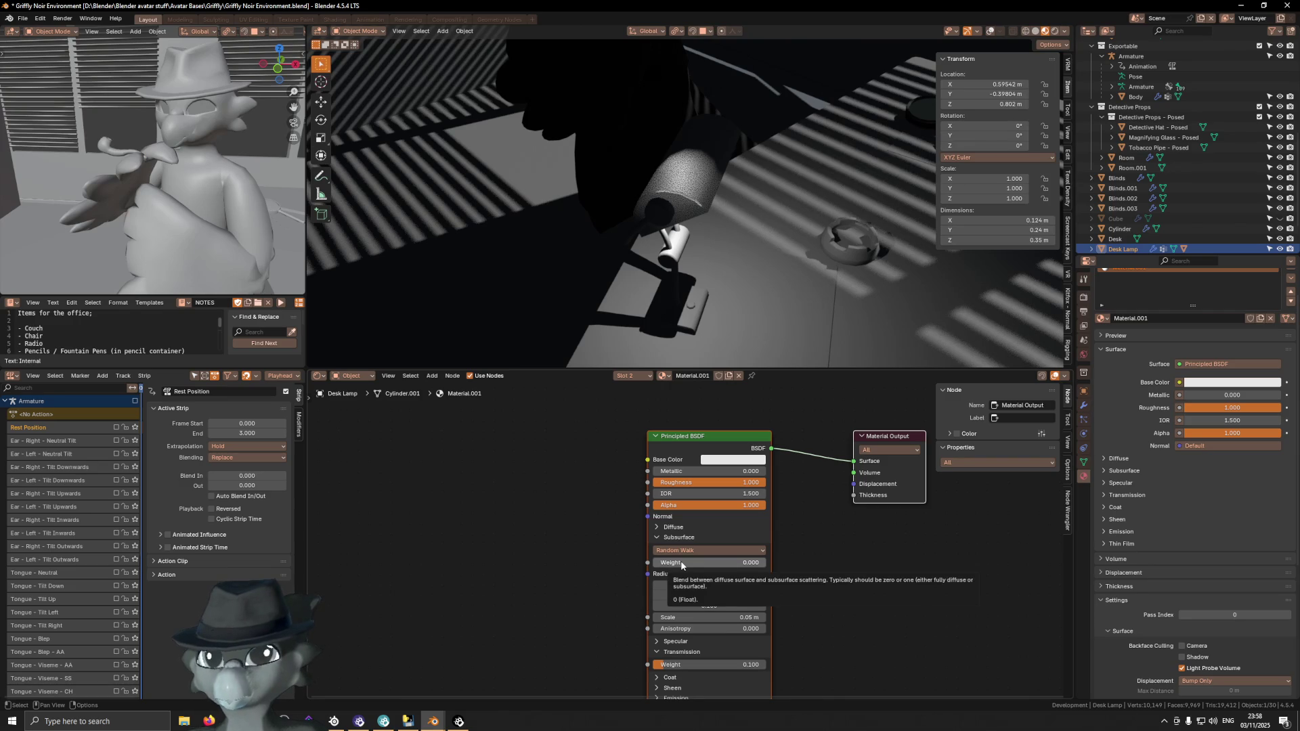
{"action": "key", "text": "ctrl+z"}
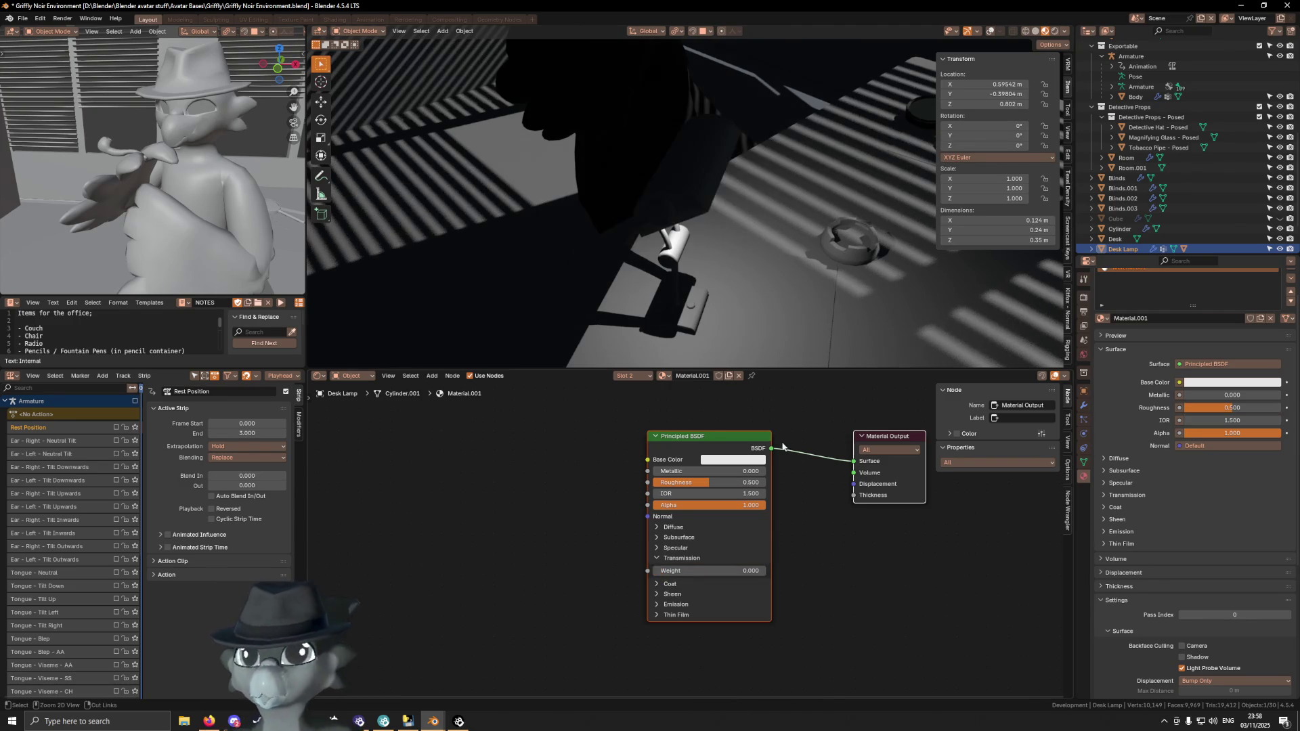
{"action": "middle_click_drag", "start_coordinate": [664, 260], "coordinate": [777, 255]}
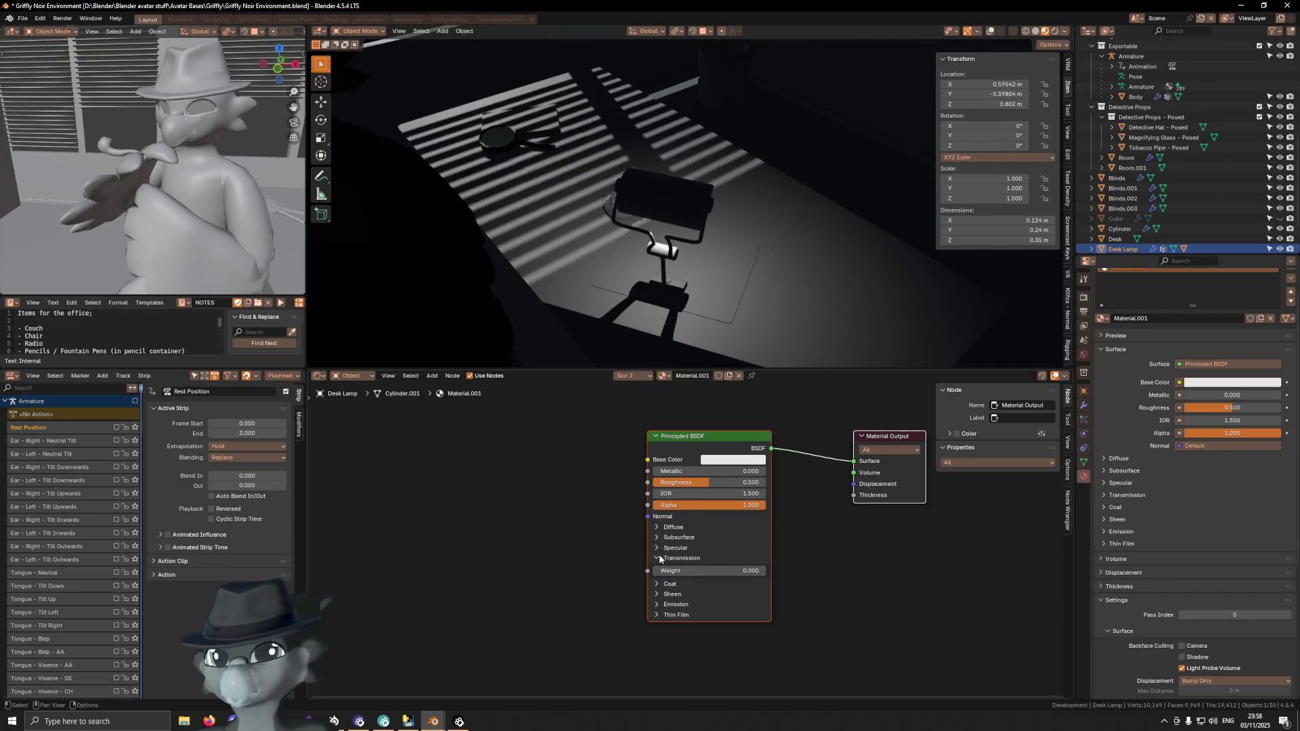
{"action": "left_click", "coordinate": [659, 558]}
{"action": "scroll", "coordinate": [1152, 292], "scroll_direction": "up", "scroll_amount": 2}
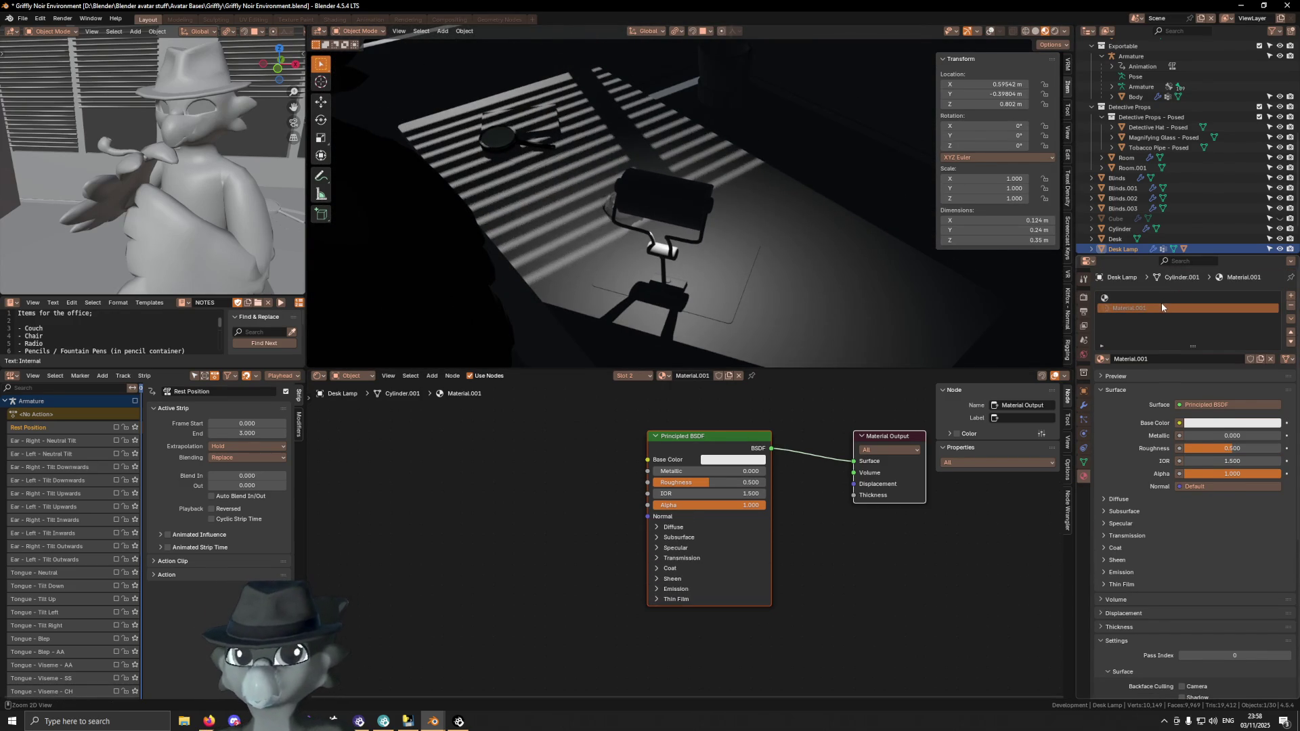
{"action": "key", "text": "Tab"}
Undo the lamp's new material and add a mesh cylinder to the room
{"action": "key", "text": "ctrl+z"}
{"action": "key", "text": "ctrl+z"}
{"action": "key", "text": "ctrl+z"}
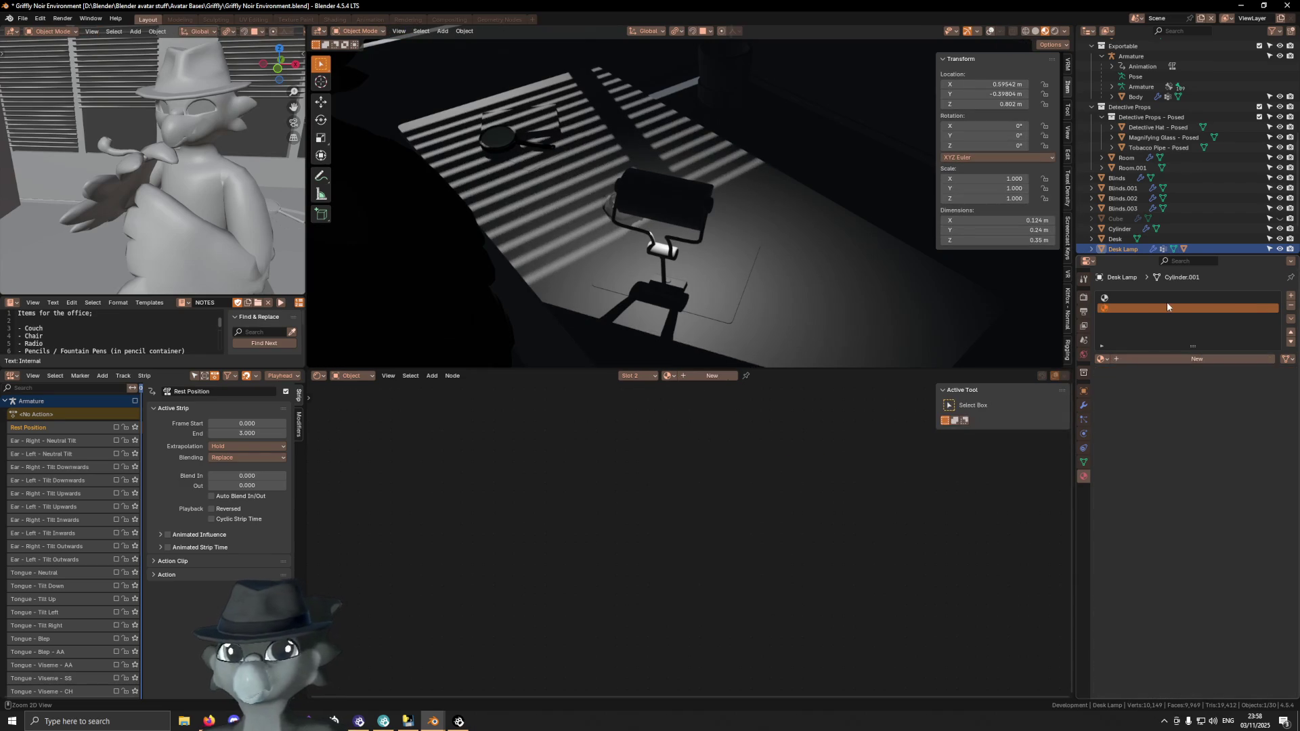
{"action": "mouse_move", "coordinate": [640, 149]}
{"action": "middle_mouse_down"}
{"action": "mouse_move", "coordinate": [721, 164]}
{"action": "mouse_move", "coordinate": [697, 201]}
{"action": "mouse_move", "coordinate": [702, 223]}
{"action": "mouse_move", "coordinate": [633, 115]}
{"action": "mouse_move", "coordinate": [734, 217]}
{"action": "mouse_move", "coordinate": [704, 189]}
{"action": "mouse_move", "coordinate": [756, 160]}
{"action": "middle_mouse_up"}
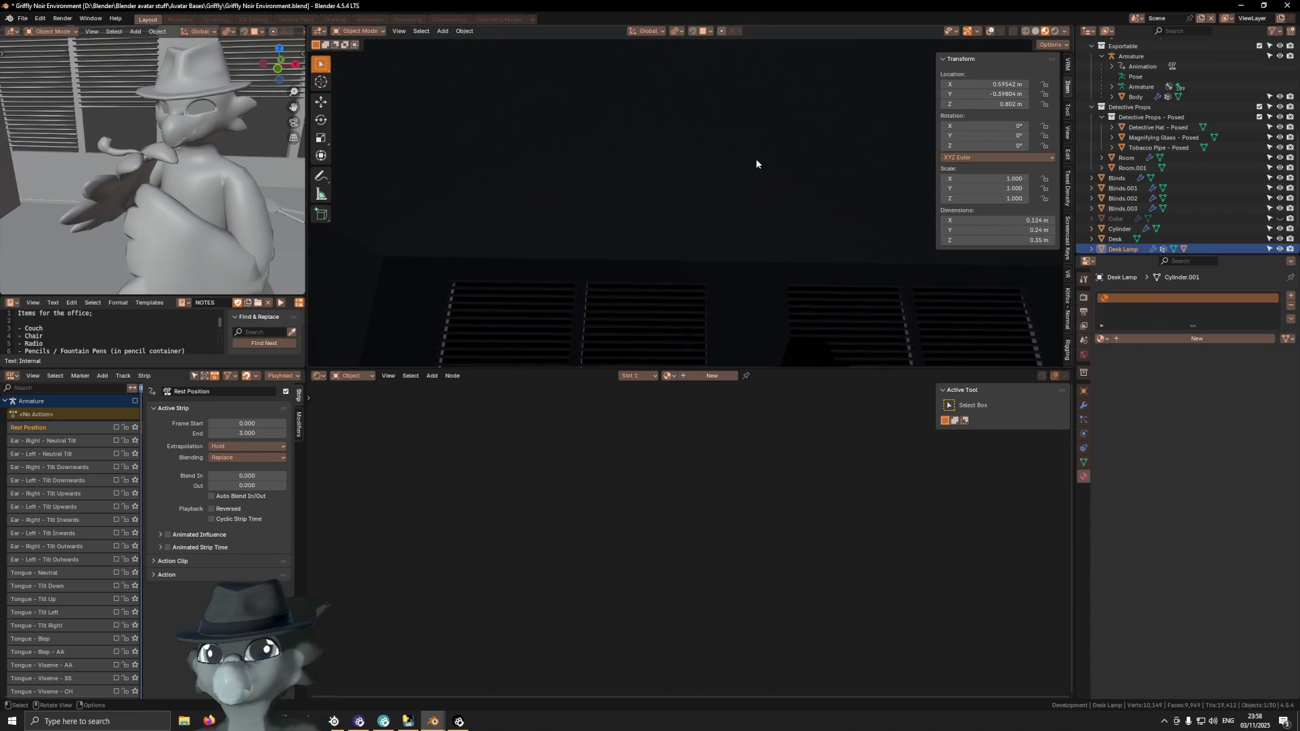
{"action": "key", "text": "shift+a"}
{"action": "mouse_move", "coordinate": [823, 258]}
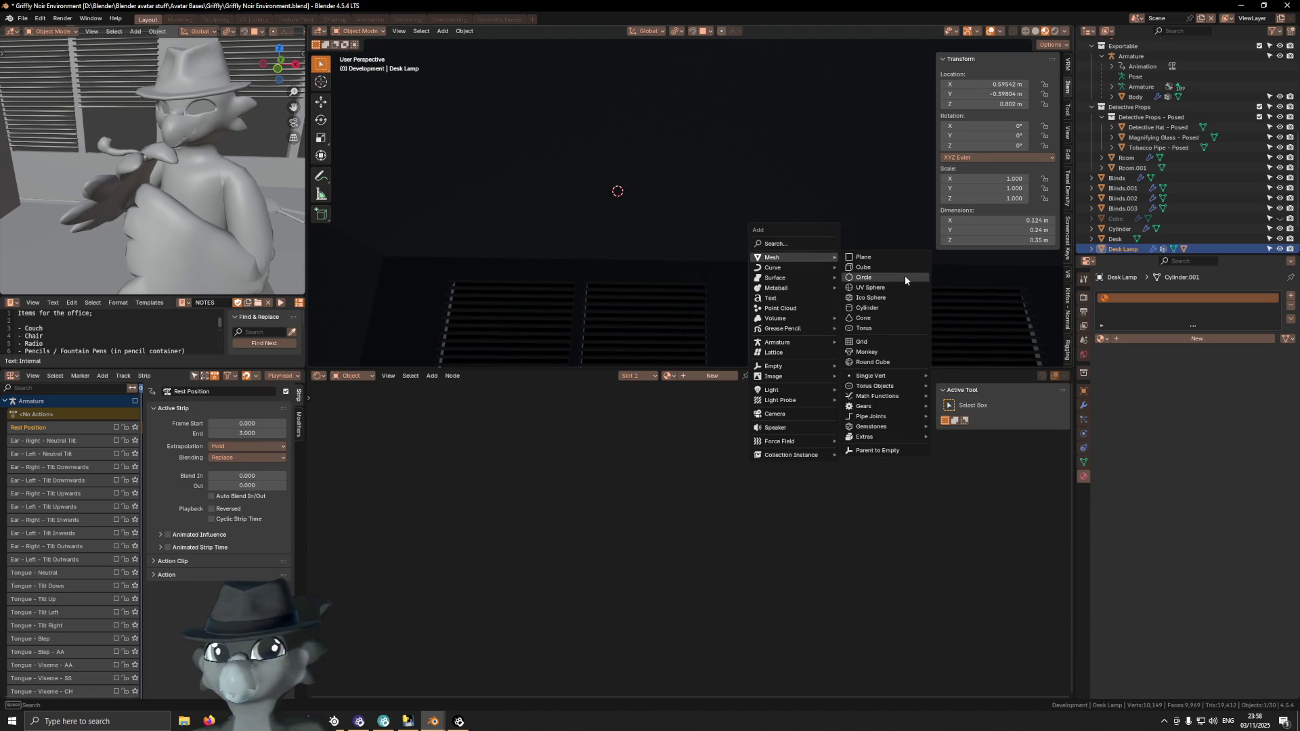
{"action": "left_click", "coordinate": [897, 307]}
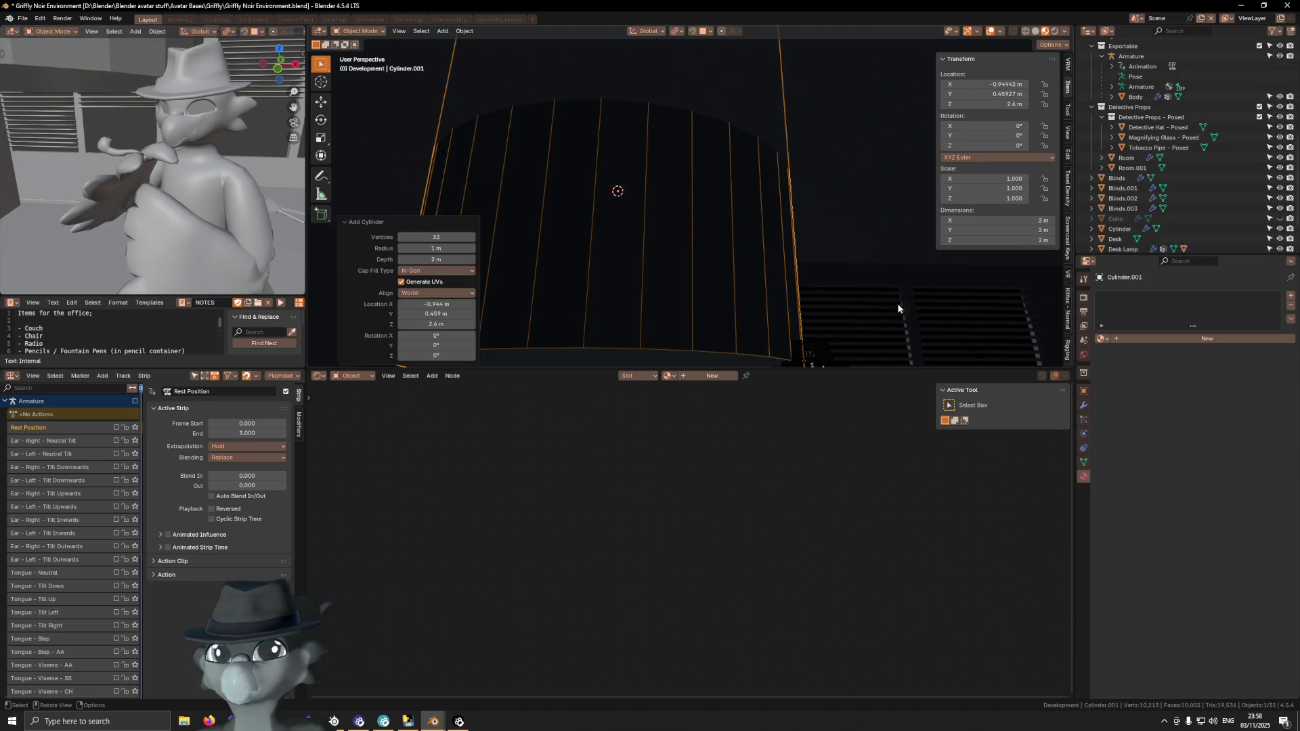
Give the cylinder 15 vertices and a 0.12 m radius
{"action": "left_click", "coordinate": [438, 237]}
{"action": "type", "text": "12"}
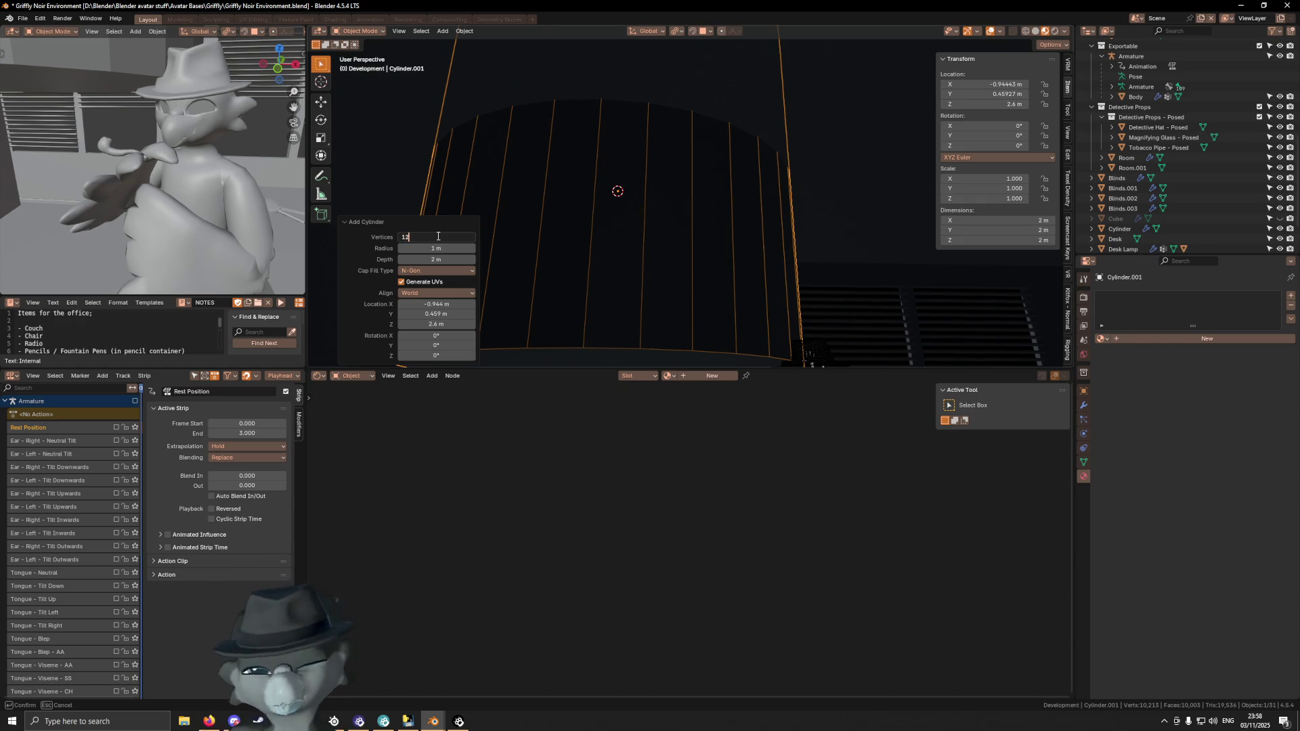
{"action": "key", "text": "BackSpace"}
{"action": "type", "text": "5"}
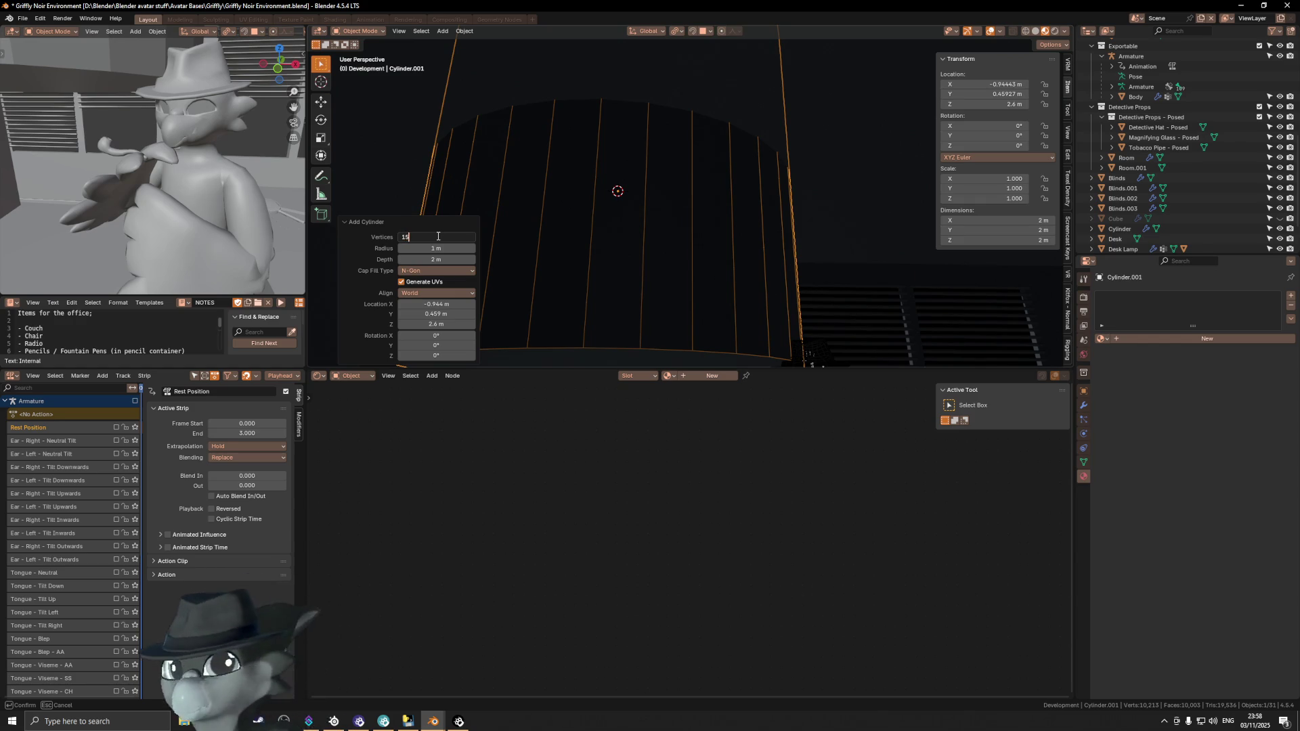
{"action": "key", "text": "Return"}
{"action": "mouse_move", "coordinate": [437, 248]}
{"action": "left_mouse_down"}
{"action": "mouse_move", "coordinate": [403, 250]}
{"action": "mouse_move", "coordinate": [461, 249]}
{"action": "left_mouse_up"}
{"action": "left_click", "coordinate": [462, 248]}
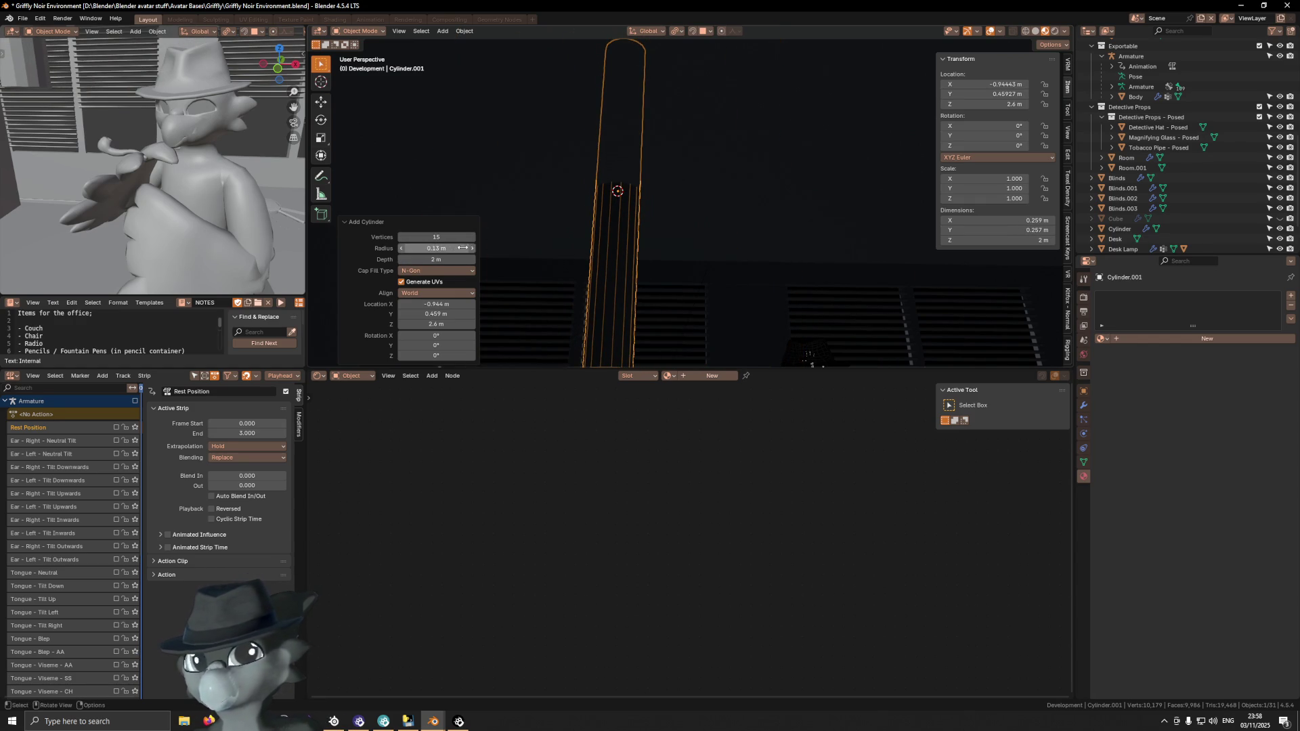
{"action": "type", "text": "0.12"}
{"action": "key", "text": "Return"}
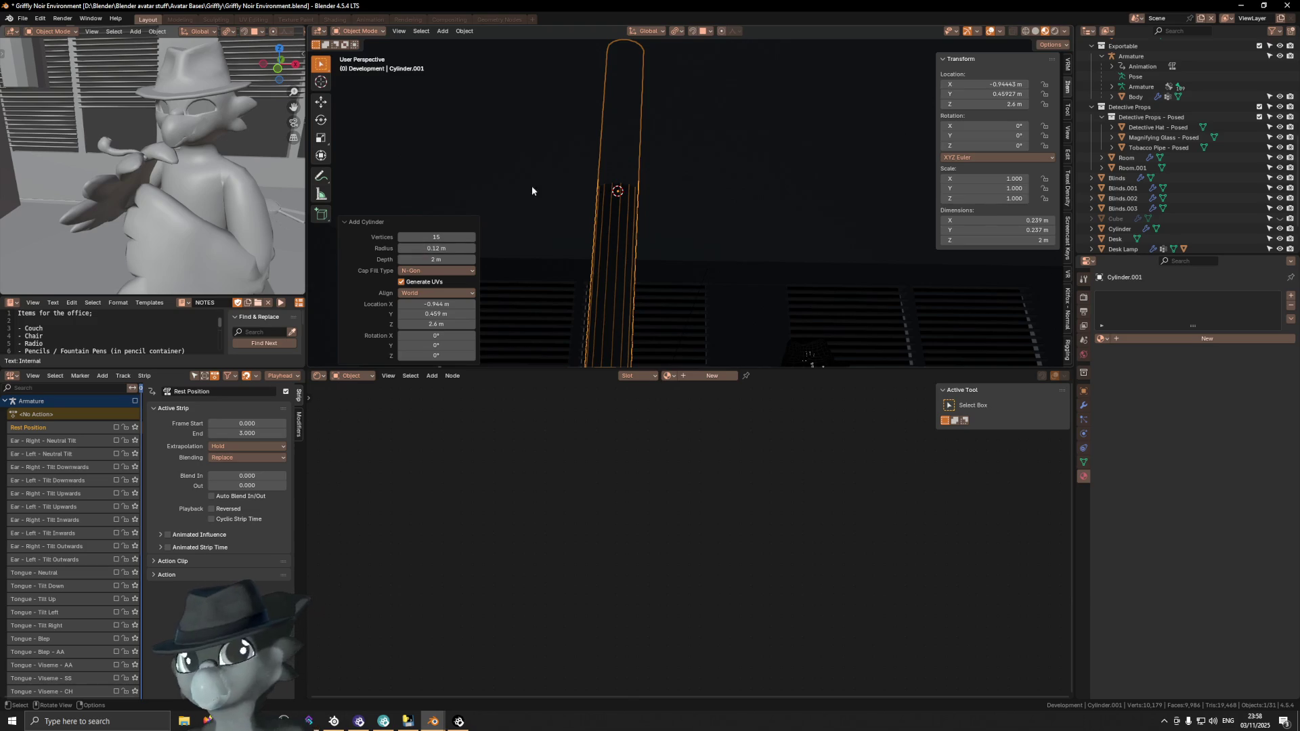
{"action": "scroll", "coordinate": [669, 206], "scroll_direction": "down", "scroll_amount": 3}
{"action": "scroll", "coordinate": [686, 233], "scroll_direction": "down", "scroll_amount": 2}
In Edit Mode, move the cylinder's top face about 1 m down along Z
{"action": "key", "text": "Tab"}
{"action": "mouse_move", "coordinate": [662, 122]}
{"action": "middle_mouse_down"}
{"action": "mouse_move", "coordinate": [652, 46]}
{"action": "mouse_move", "coordinate": [667, 169]}
{"action": "middle_mouse_up"}
{"action": "left_click", "coordinate": [653, 46]}
{"action": "key", "text": "g"}
{"action": "key", "text": "z"}
{"action": "left_click", "coordinate": [671, 169]}
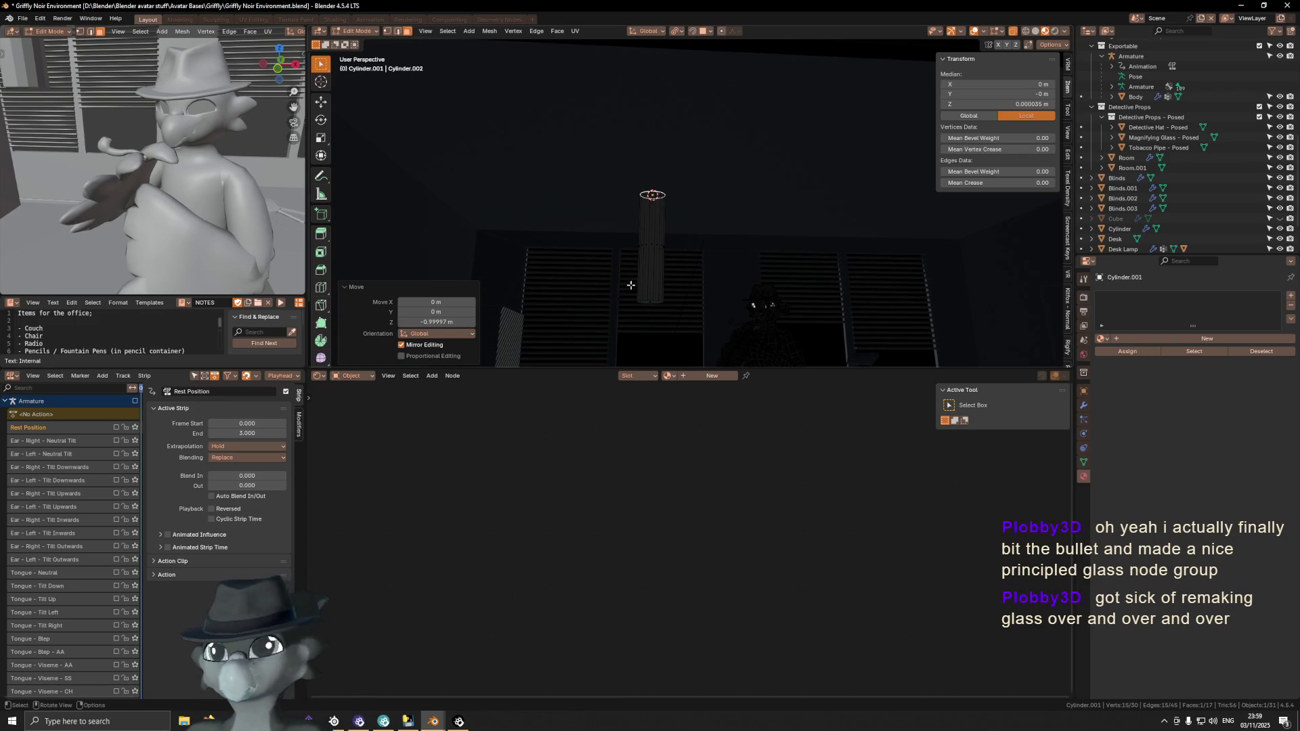
Delete the top cap face and raise the bottom cap along Z to form a short drum
{"action": "key", "text": "x"}
{"action": "left_click", "coordinate": [708, 289]}
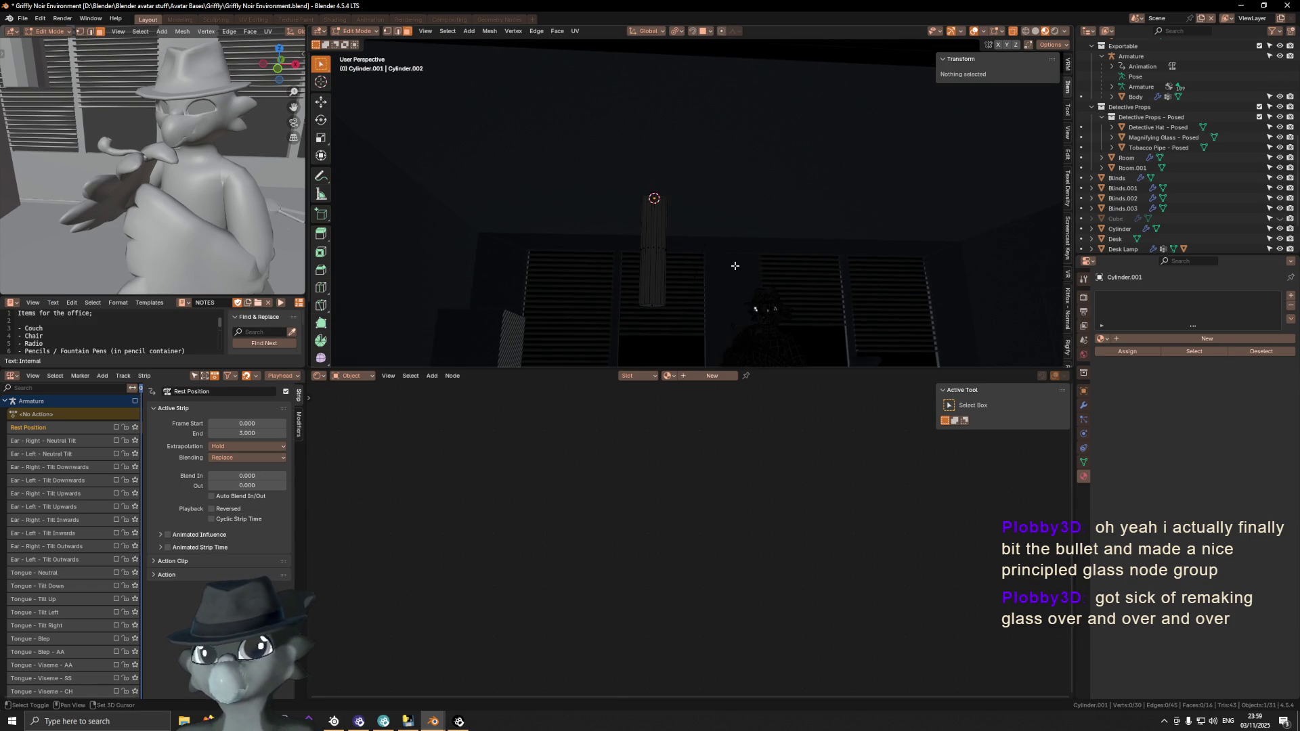
{"action": "left_click", "coordinate": [652, 284]}
{"action": "mouse_move", "coordinate": [652, 284]}
{"action": "middle_mouse_down"}
{"action": "mouse_move", "coordinate": [700, 261]}
{"action": "mouse_move", "coordinate": [677, 197]}
{"action": "mouse_move", "coordinate": [754, 293]}
{"action": "mouse_move", "coordinate": [696, 231]}
{"action": "mouse_move", "coordinate": [693, 255]}
{"action": "middle_mouse_up"}
{"action": "key", "text": "g"}
{"action": "key", "text": "z"}
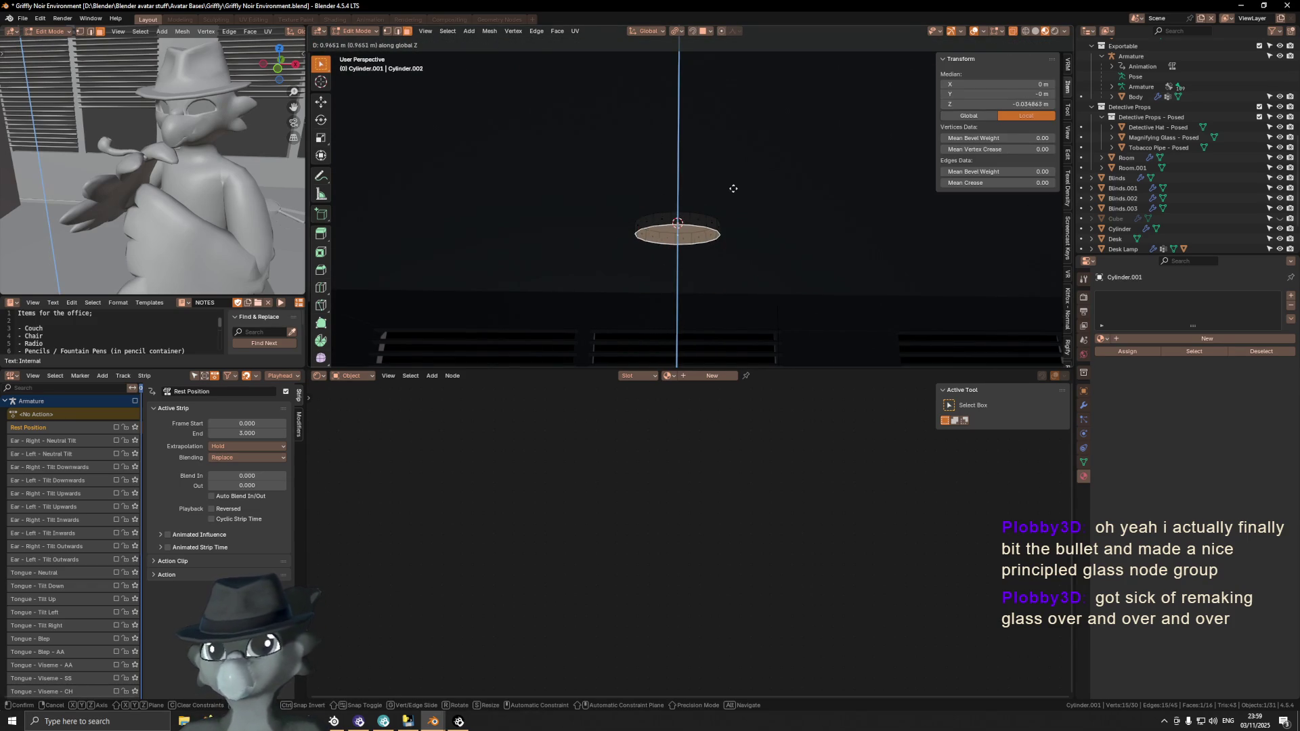
{"action": "left_click", "coordinate": [715, 200]}
Cancel a started loop cut and bring the reference browser window forward
{"action": "middle_click_drag", "start_coordinate": [716, 208], "coordinate": [703, 218]}
{"action": "key", "text": "ctrl+r"}
{"action": "key", "text": "Escape"}
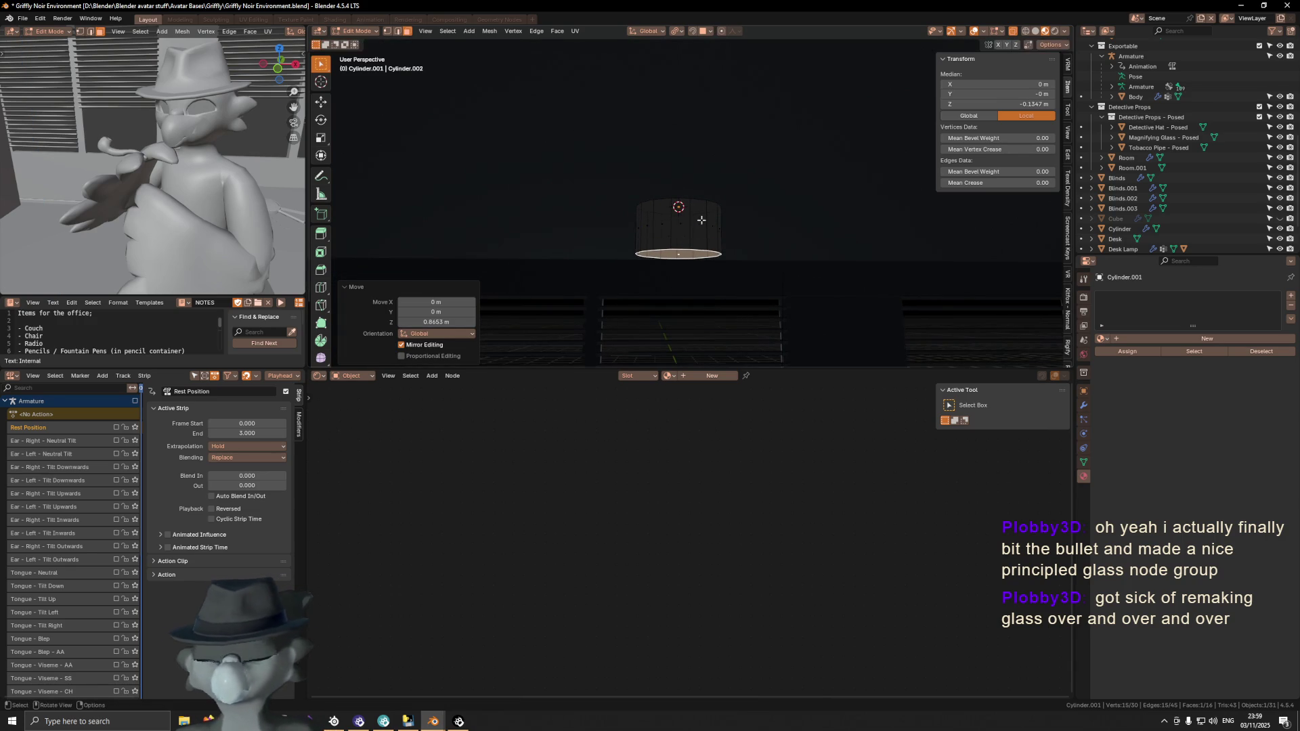
{"action": "key", "text": "alt+Tab"}
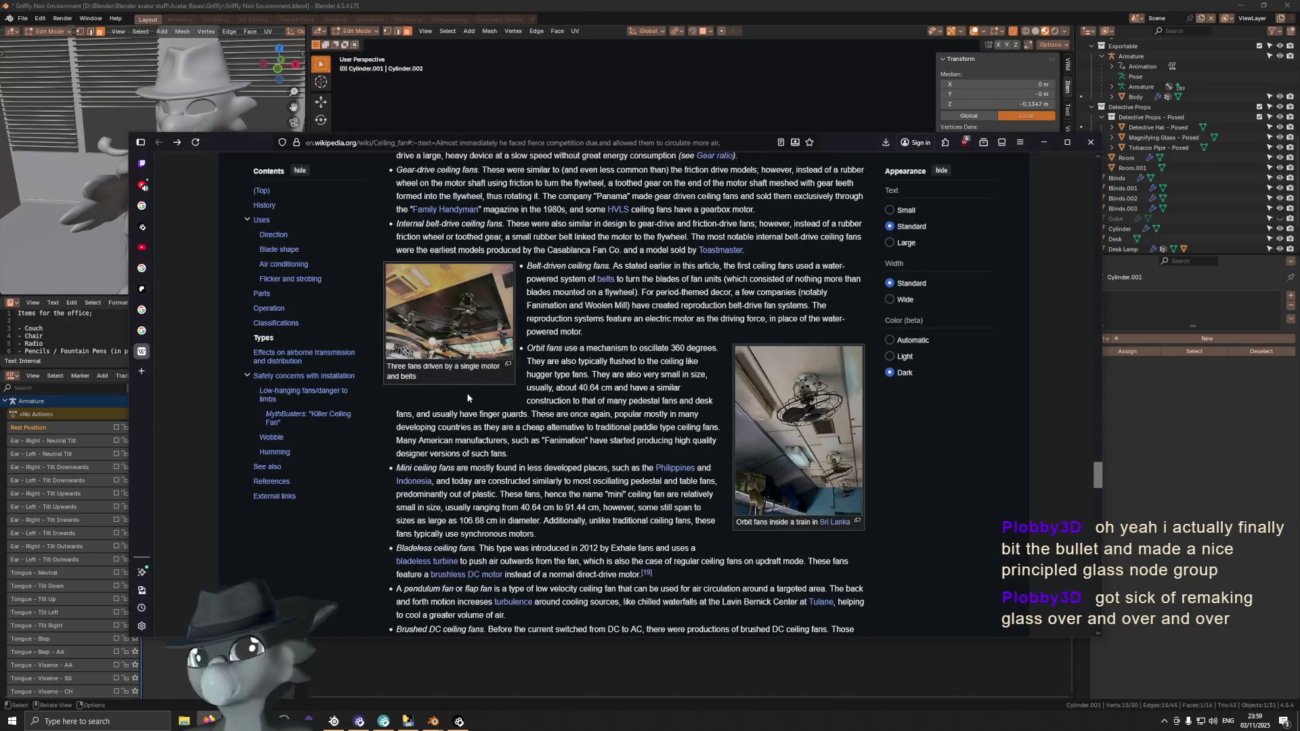
Scroll the Ceiling fan article, view Google Images of old brass ceiling fans, then minimize Firefox
{"action": "scroll", "coordinate": [691, 324], "scroll_direction": "up", "scroll_amount": 15}
{"action": "scroll", "coordinate": [691, 324], "scroll_direction": "up", "scroll_amount": 10}
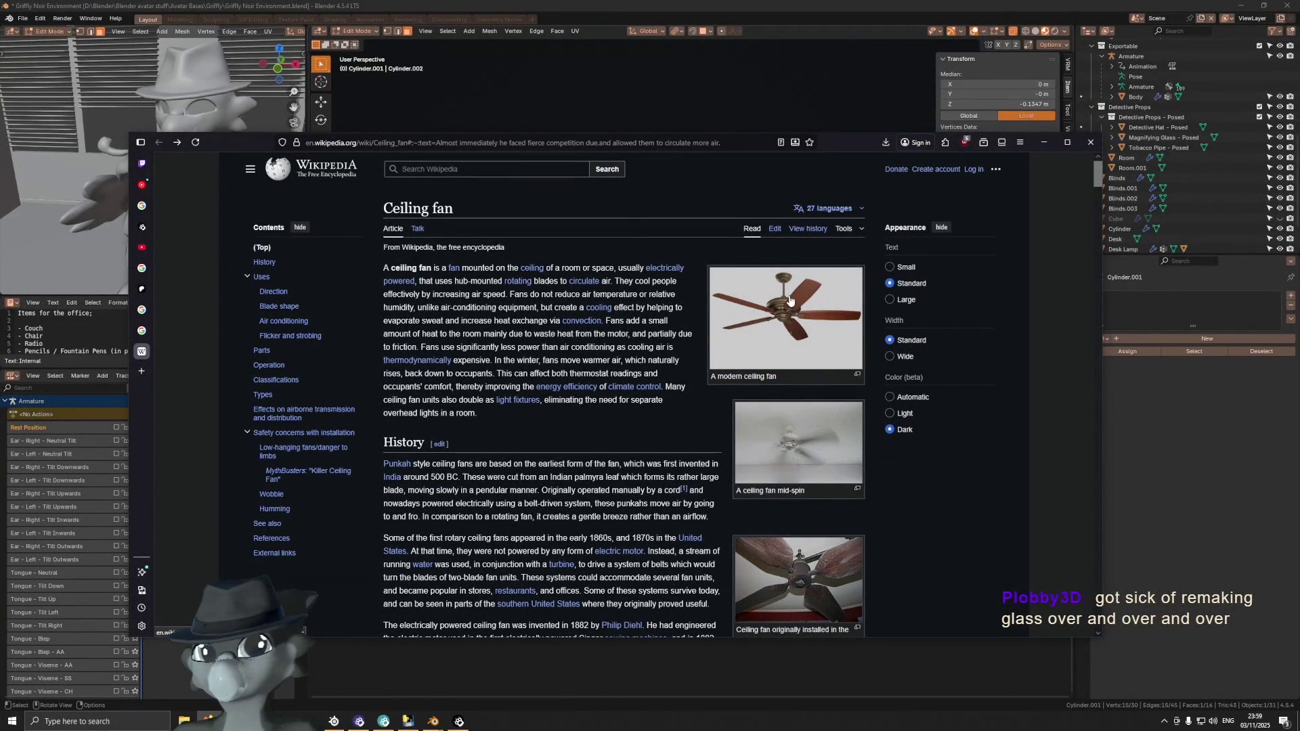
{"action": "scroll", "coordinate": [794, 378], "scroll_direction": "down", "scroll_amount": 1}
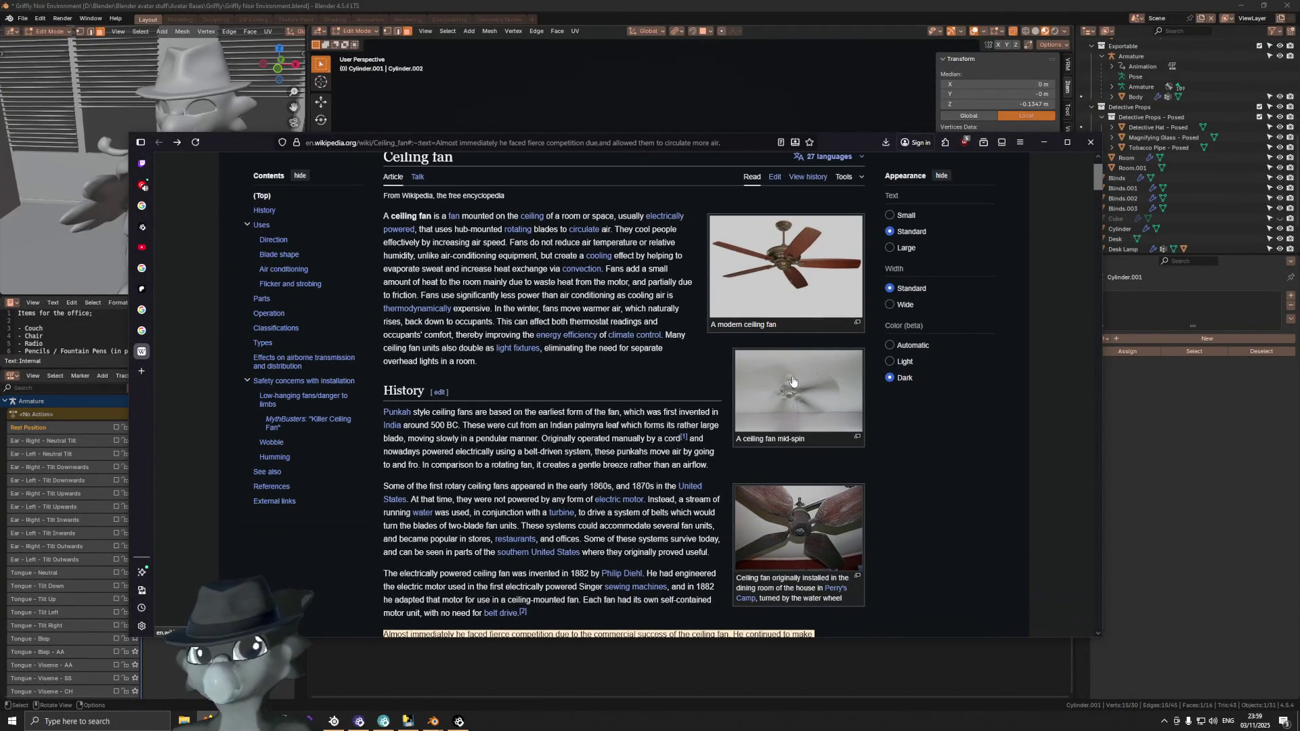
{"action": "left_click", "coordinate": [149, 332]}
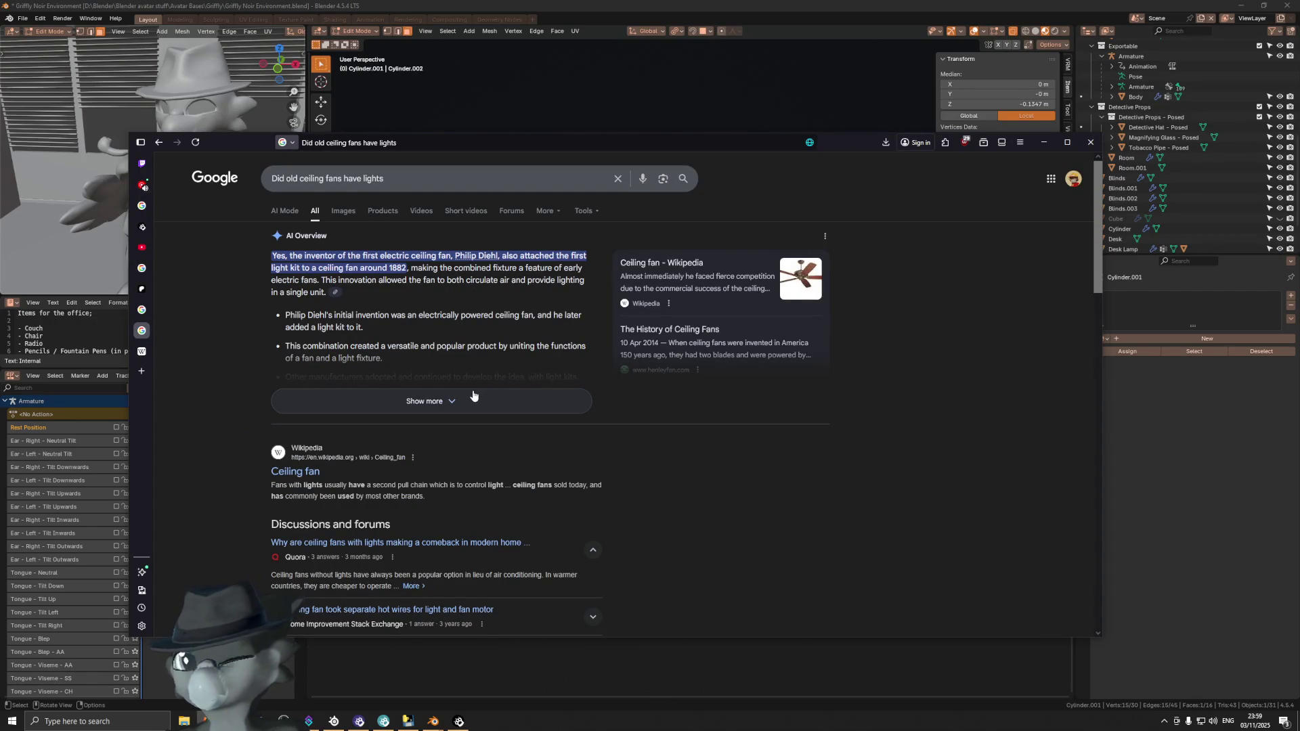
{"action": "left_click", "coordinate": [343, 211]}
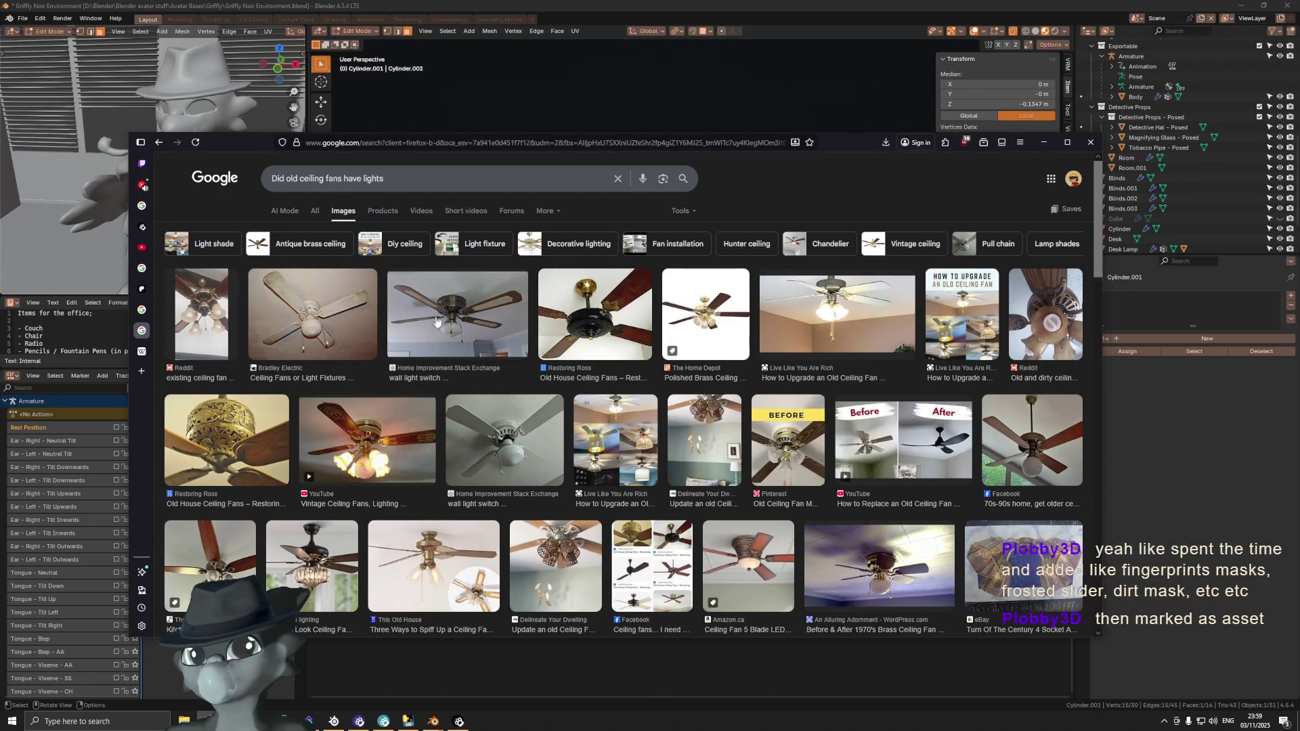
{"action": "left_click", "coordinate": [469, 309]}
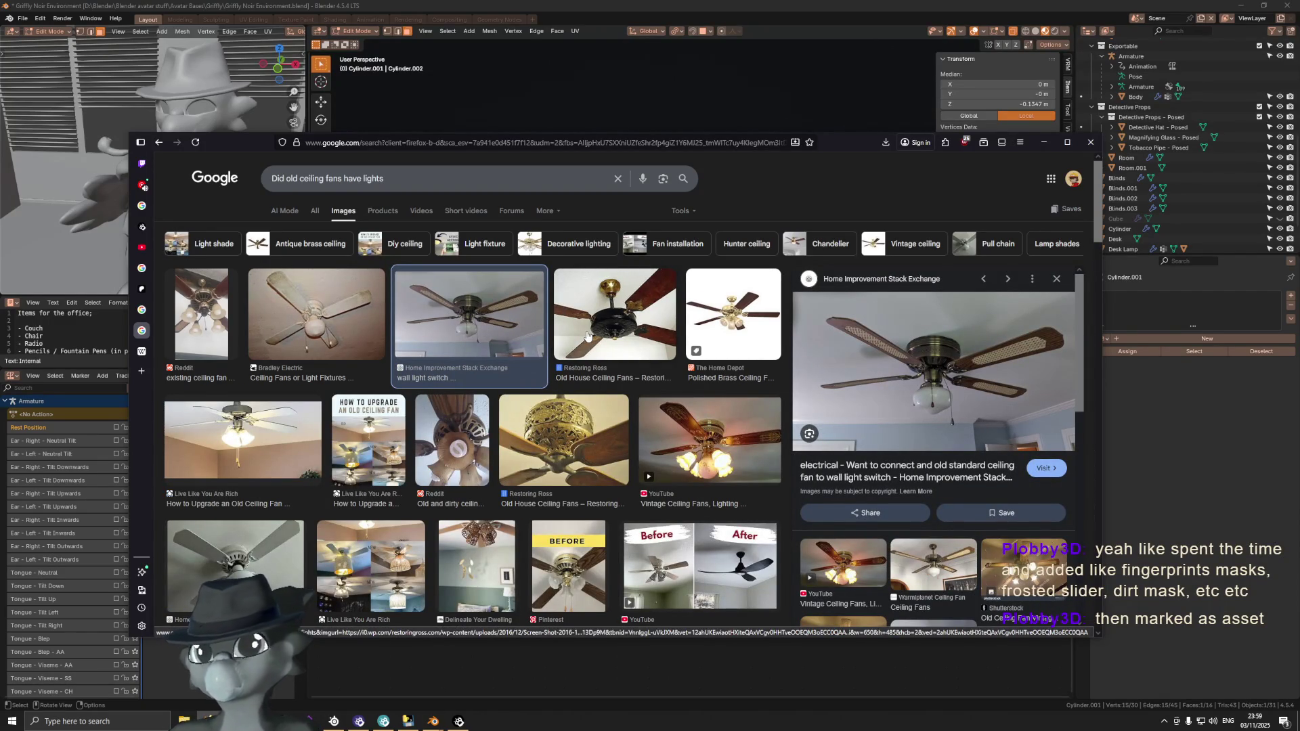
{"action": "left_click", "coordinate": [1044, 143]}
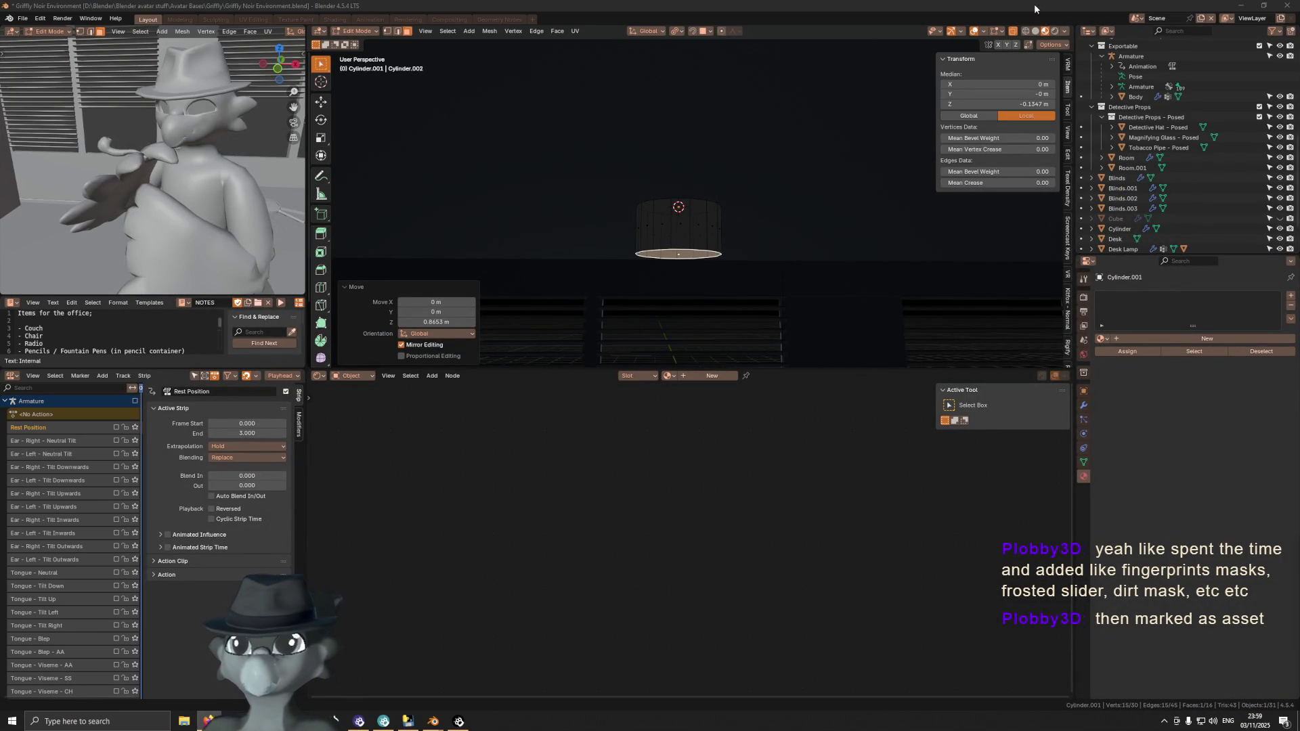
Back in Blender, shrink the drum's bottom face slightly to about 0.91
{"action": "left_click", "coordinate": [1019, 27]}
{"action": "mouse_move", "coordinate": [750, 250]}
{"action": "middle_mouse_down"}
{"action": "mouse_move", "coordinate": [735, 209]}
{"action": "mouse_move", "coordinate": [735, 325]}
{"action": "mouse_move", "coordinate": [730, 230]}
{"action": "mouse_move", "coordinate": [736, 241]}
{"action": "middle_mouse_up"}
{"action": "scroll", "coordinate": [736, 241], "scroll_direction": "up", "scroll_amount": 1}
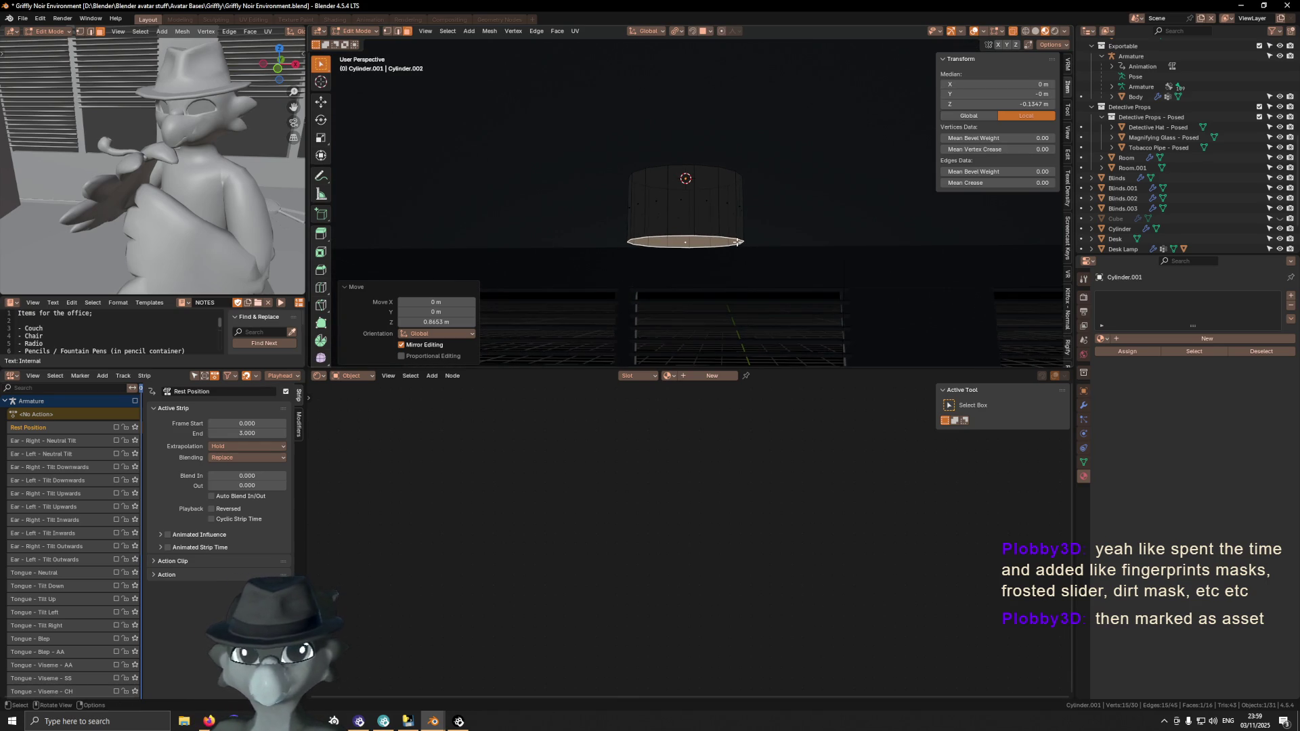
{"action": "key", "text": "s"}
{"action": "left_click", "coordinate": [826, 225]}
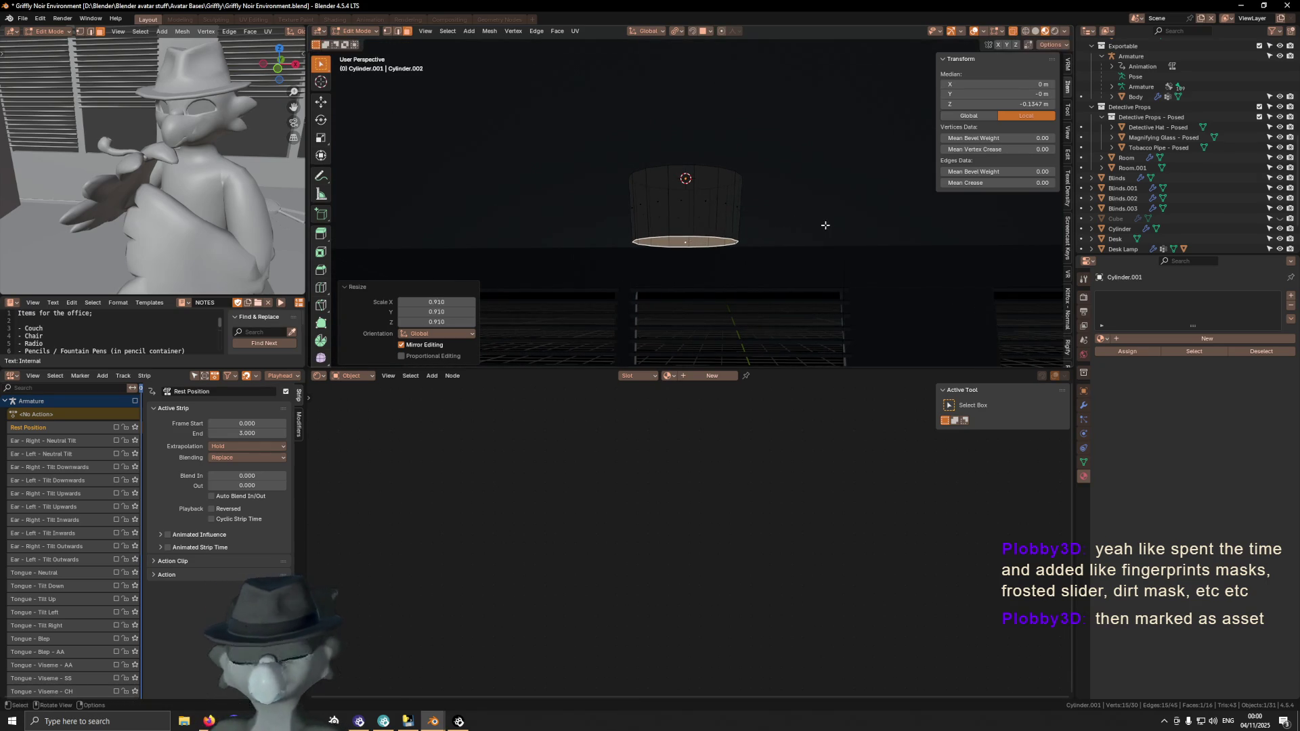
Widen the whole drum 1.6 times in X and Y, keeping its height unchanged
{"action": "key", "text": "a"}
{"action": "key", "text": "s"}
{"action": "key", "text": "shift+z"}
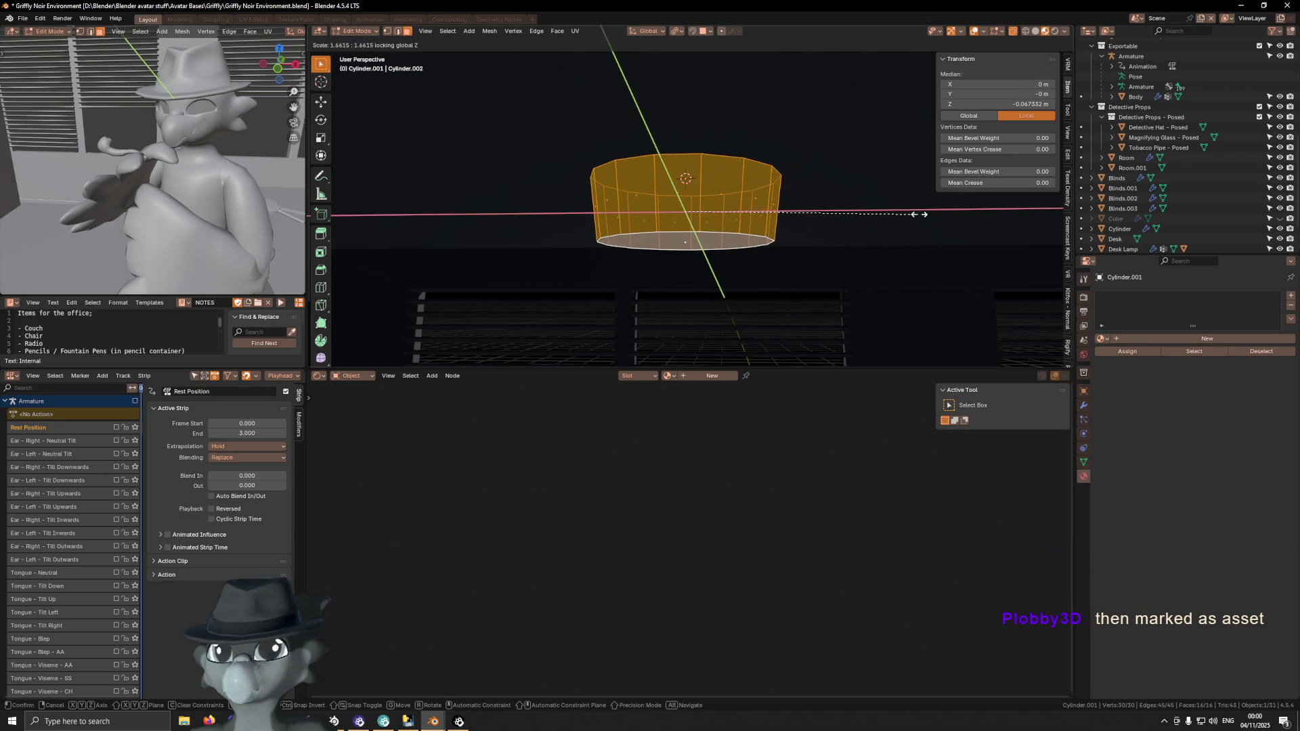
{"action": "type", "text": "1.6"}
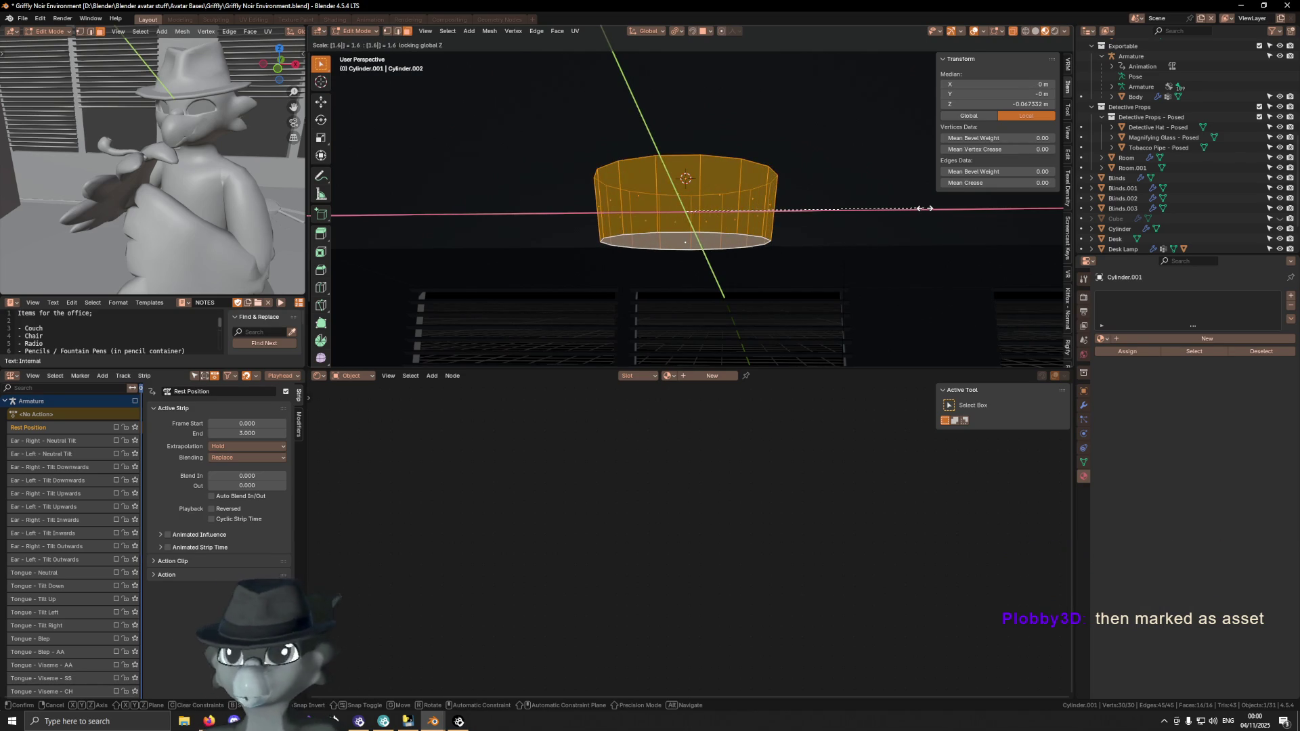
{"action": "key", "text": "Return"}
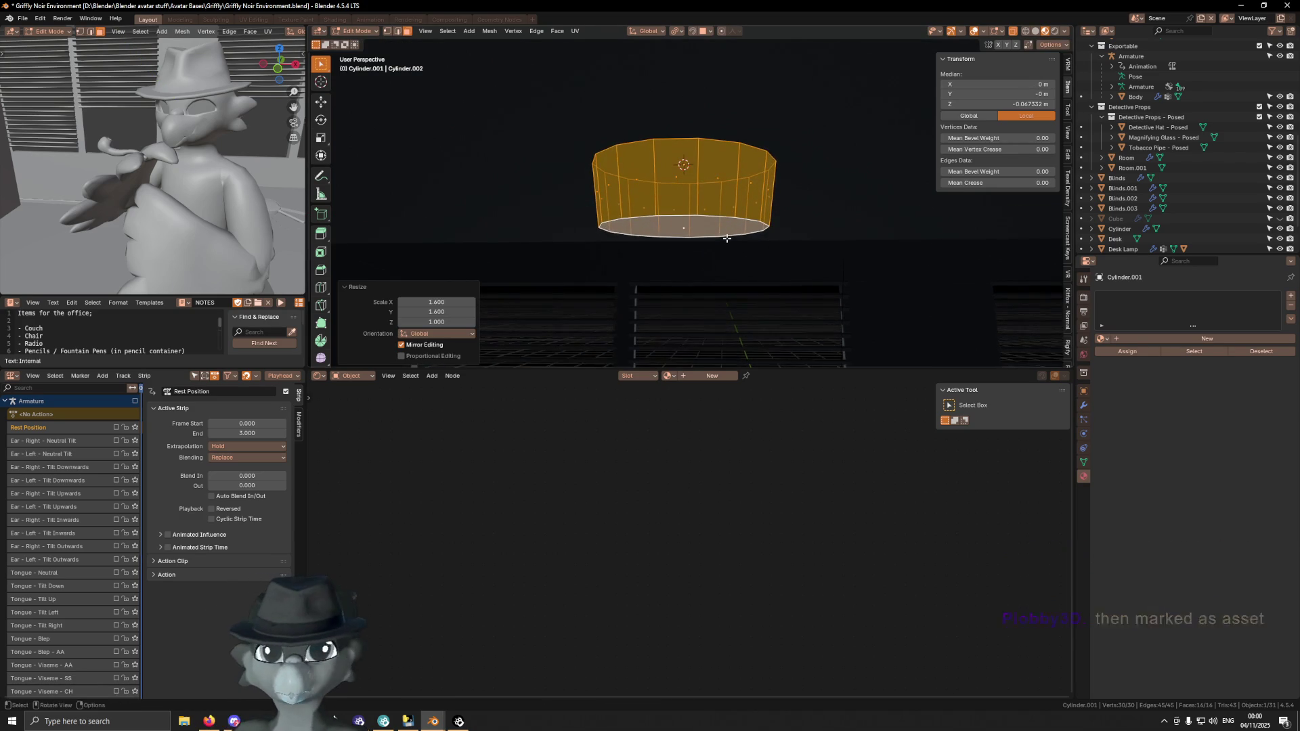
{"action": "key", "text": "ctrl+r"}
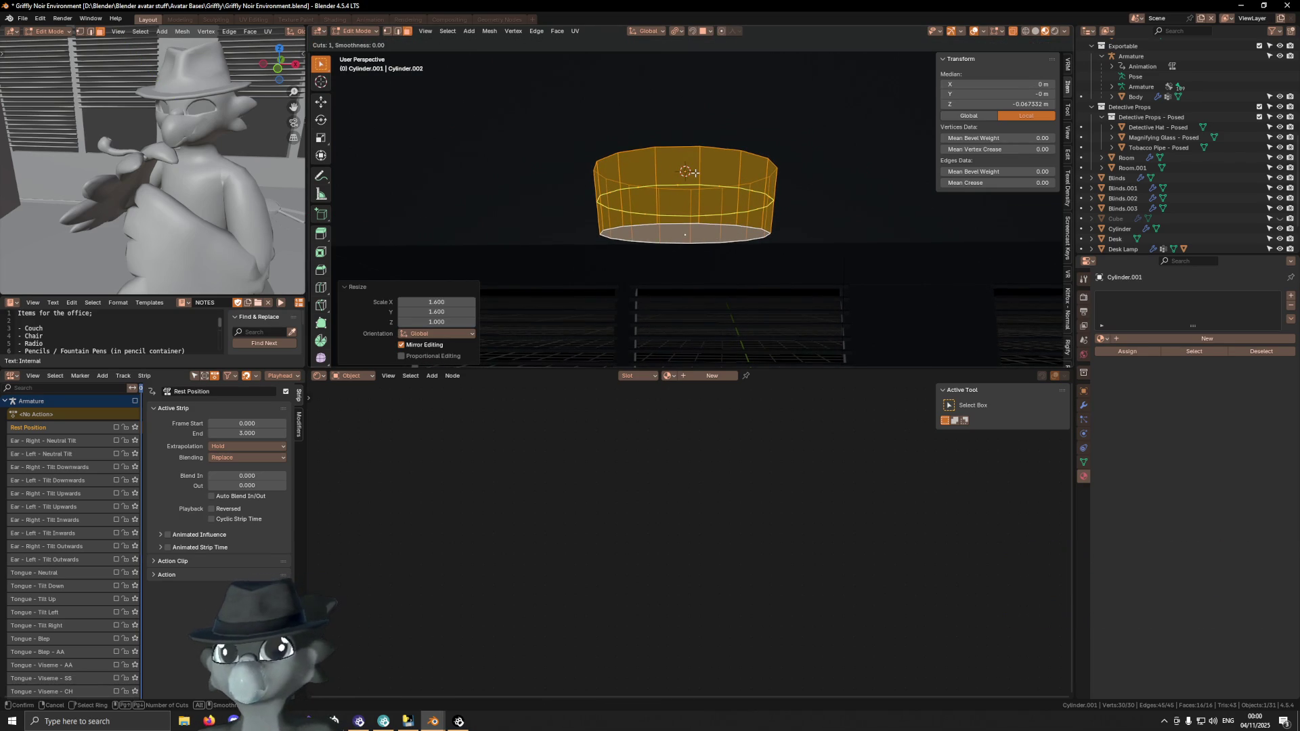
Add an edge loop around the drum wall, bevel it, and push the ring inward
{"action": "left_click", "coordinate": [695, 172]}
{"action": "left_click", "coordinate": [690, 170]}
{"action": "key", "text": "ctrl+b"}
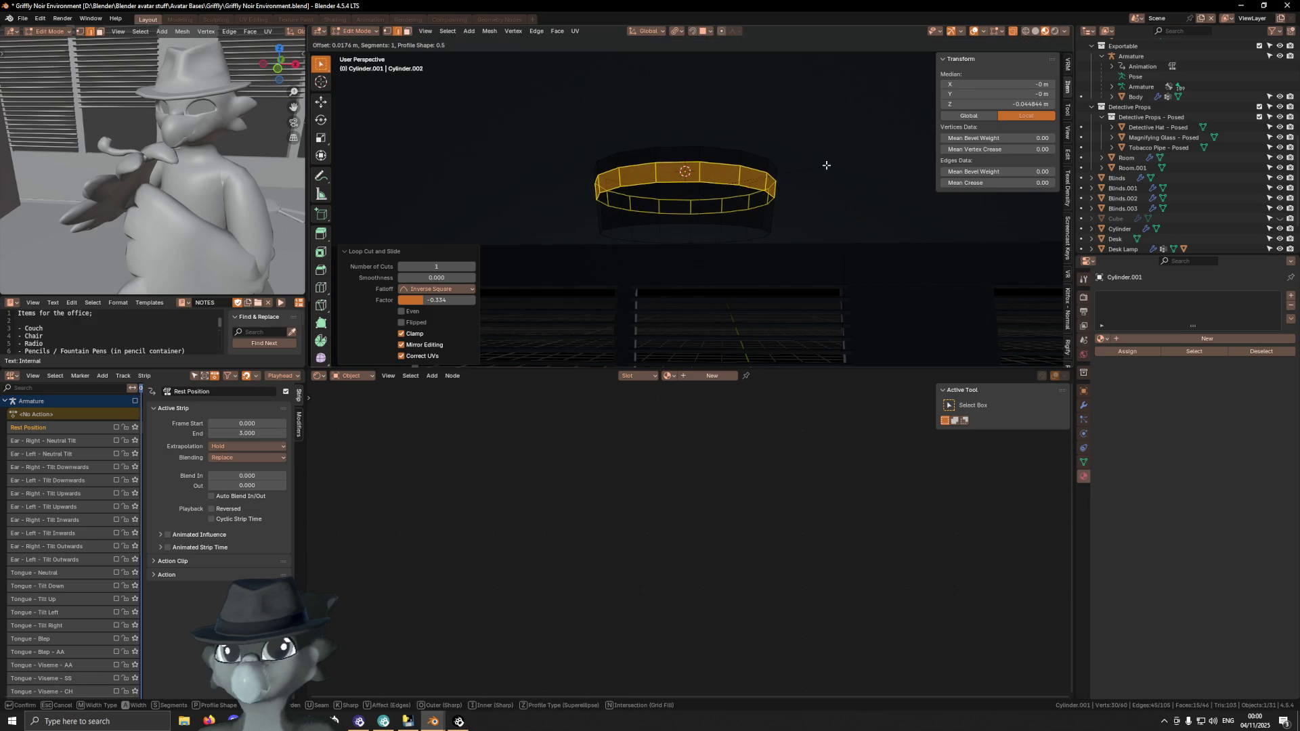
{"action": "left_click", "coordinate": [826, 166]}
{"action": "key", "text": "e"}
{"action": "key", "text": "Escape"}
{"action": "key", "text": "alt+s"}
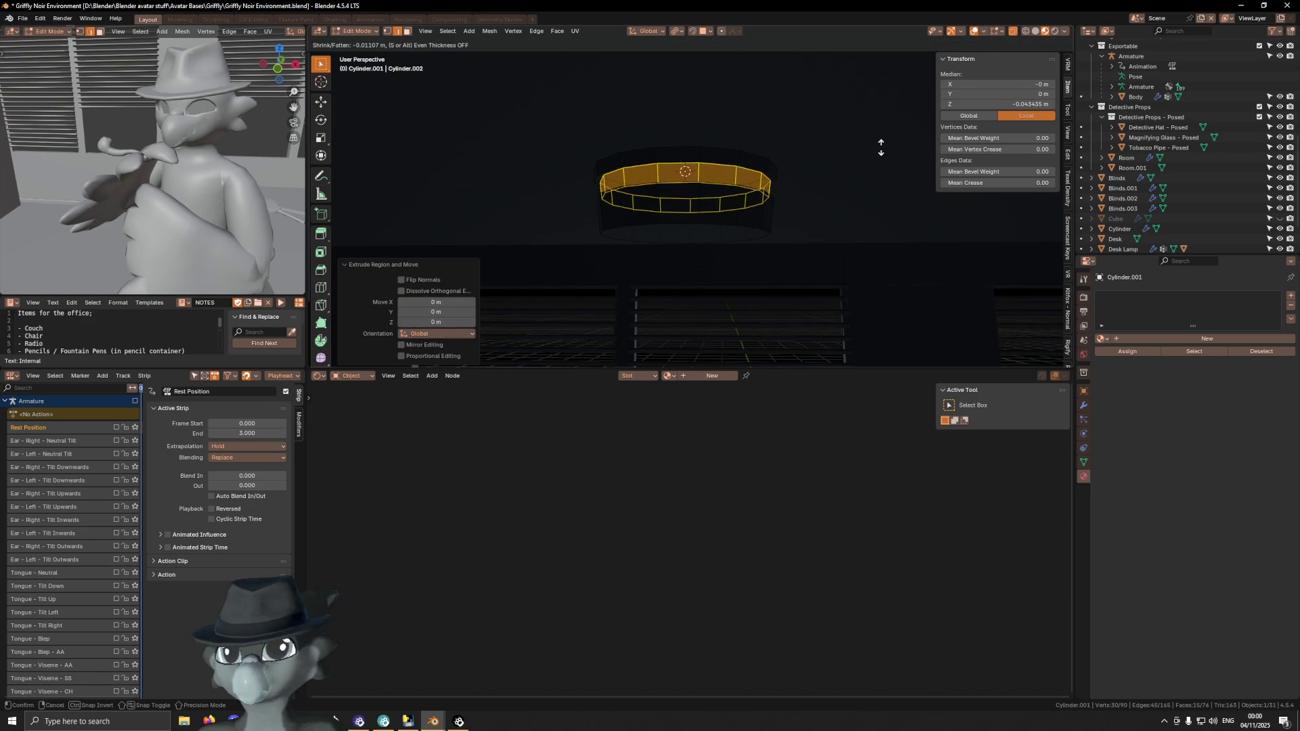
{"action": "left_click", "coordinate": [863, 159]}
Select the ring's boundary loops and mark them sharp
{"action": "key", "text": "F3"}
{"action": "type", "text": "boundary"}
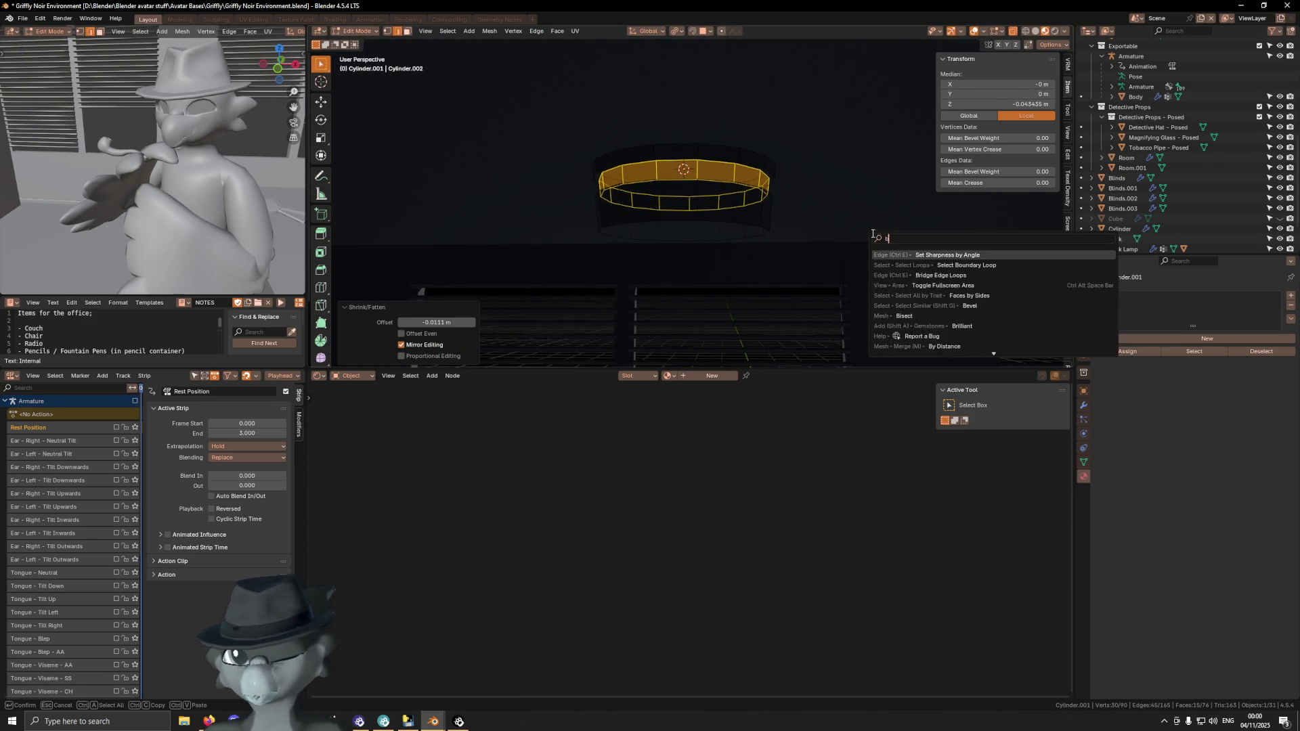
{"action": "key", "text": "Return"}
{"action": "key", "text": "ctrl+e"}
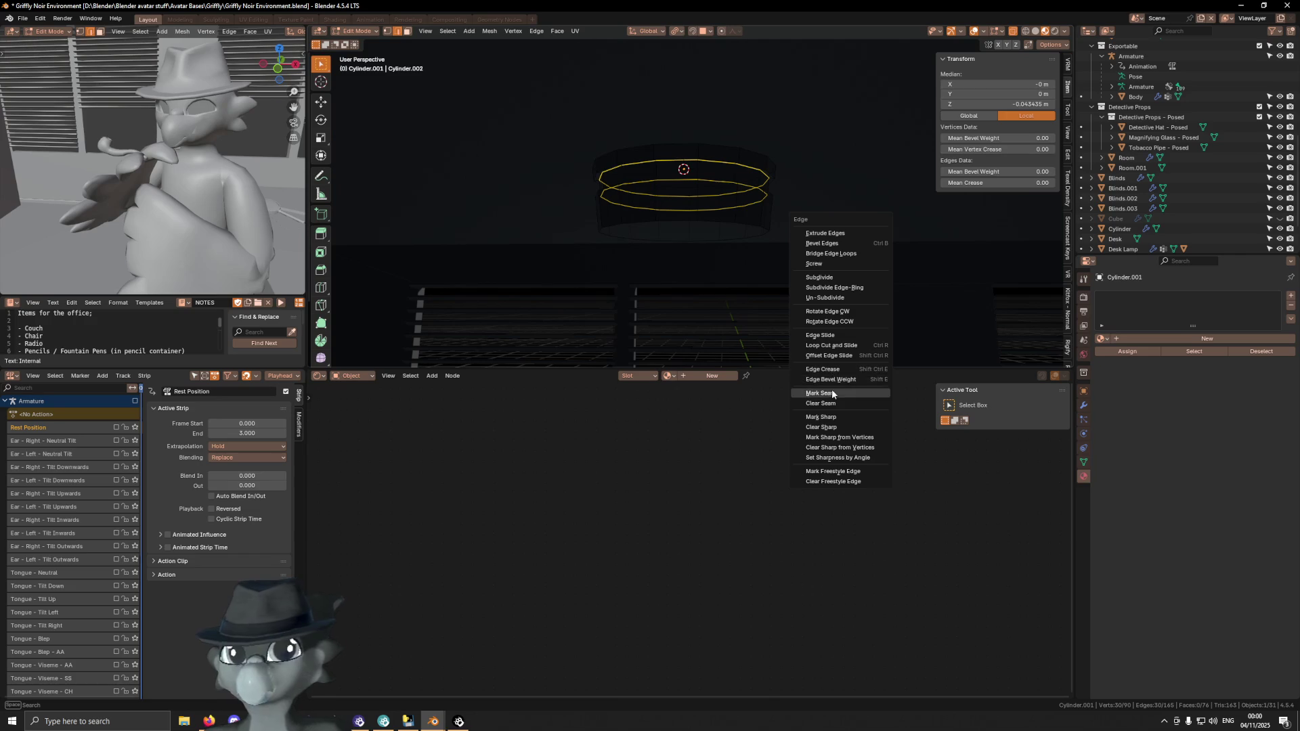
{"action": "left_click", "coordinate": [823, 417]}
Apply smooth shading to the cylinder in Object Mode
{"action": "key", "text": "Tab"}
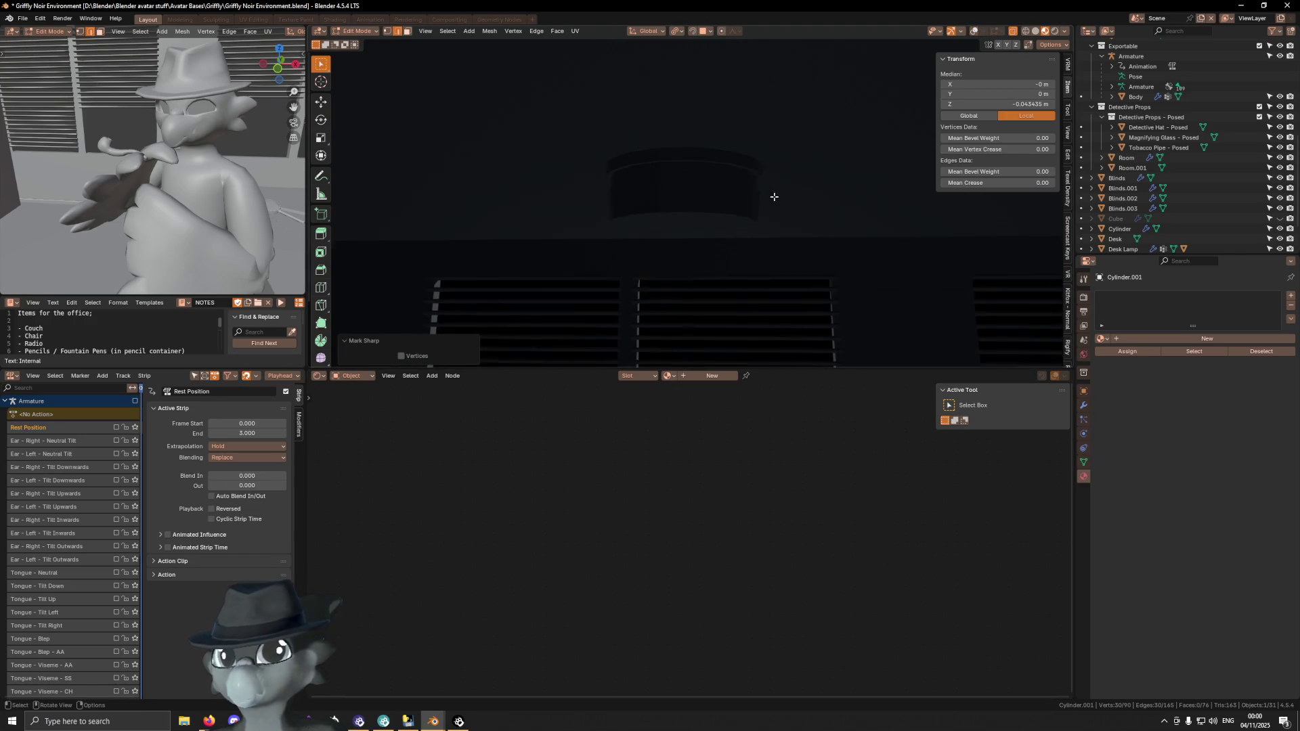
{"action": "right_click", "coordinate": [875, 197]}
{"action": "left_click", "coordinate": [877, 200]}
{"action": "scroll", "coordinate": [827, 225], "scroll_direction": "up", "scroll_amount": 2}
Bevel the bottom face's rim by about 0.00986 m and select the inner bottom face
{"action": "key", "text": "Tab"}
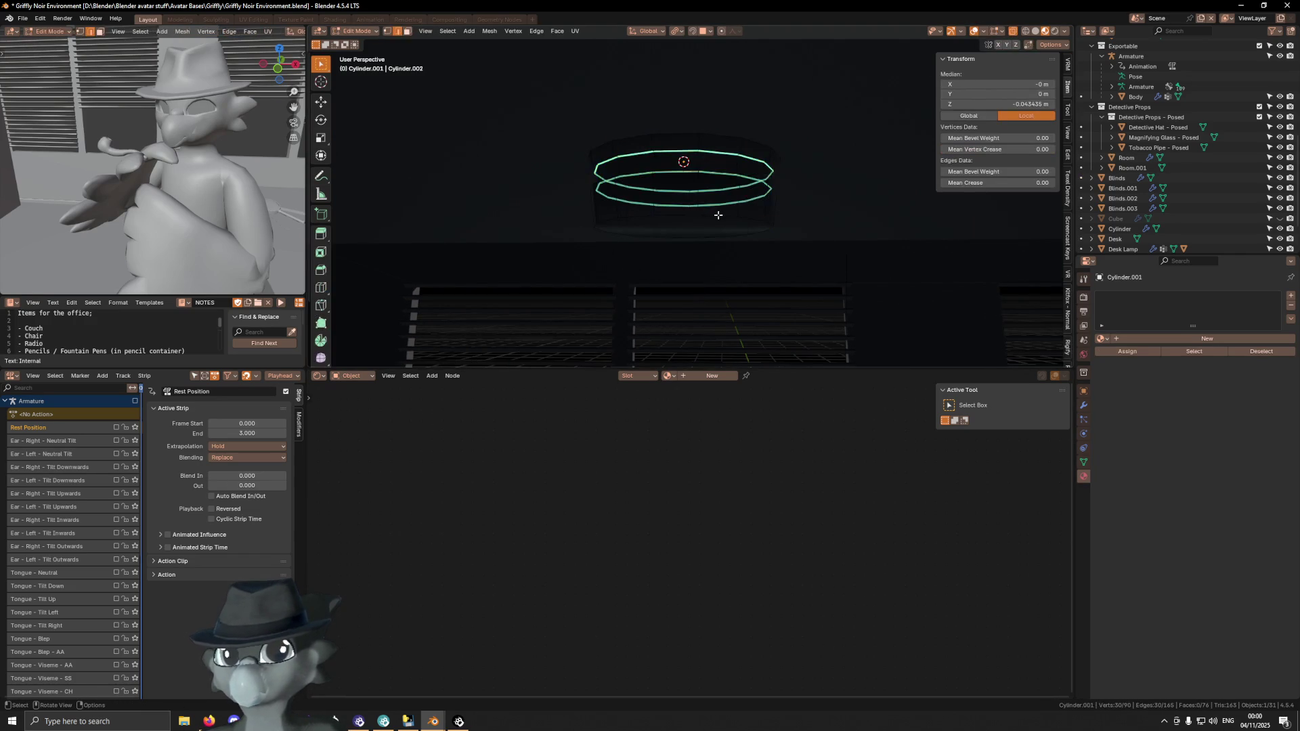
{"action": "key", "text": "3"}
{"action": "left_click", "coordinate": [745, 225]}
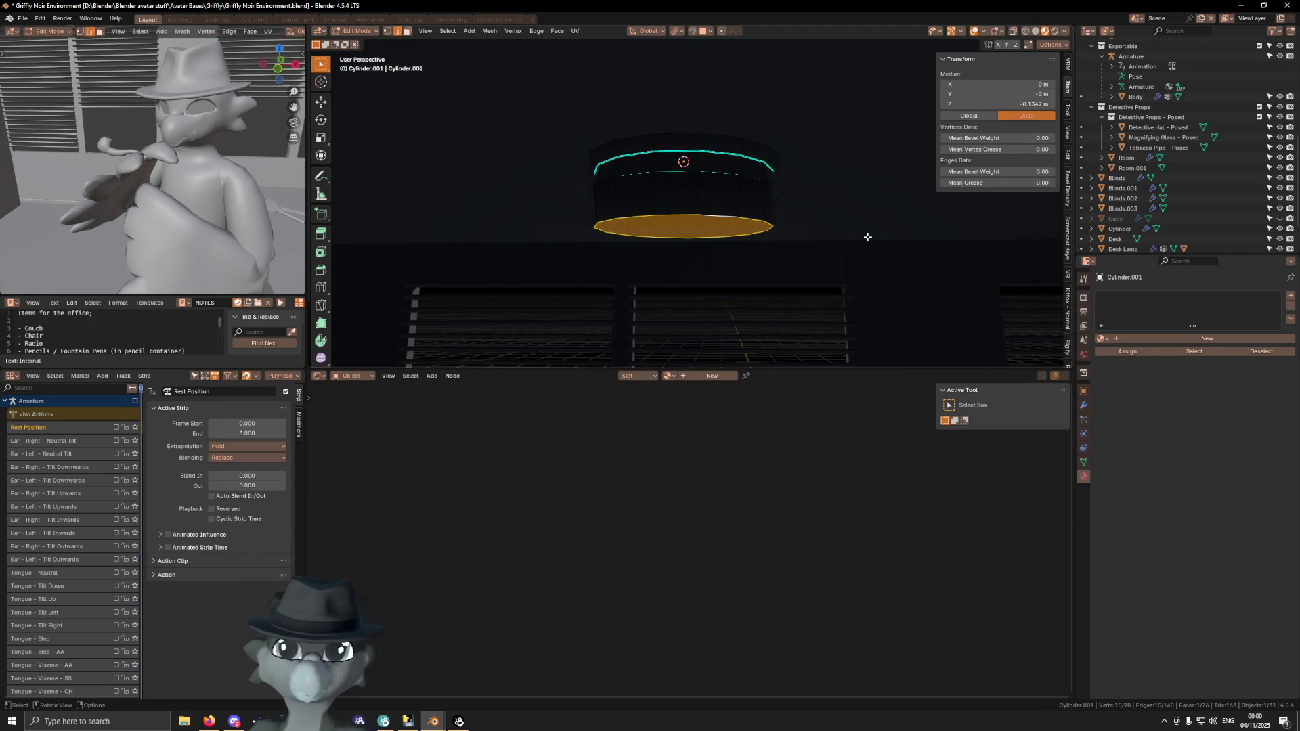
{"action": "key", "text": "ctrl+b"}
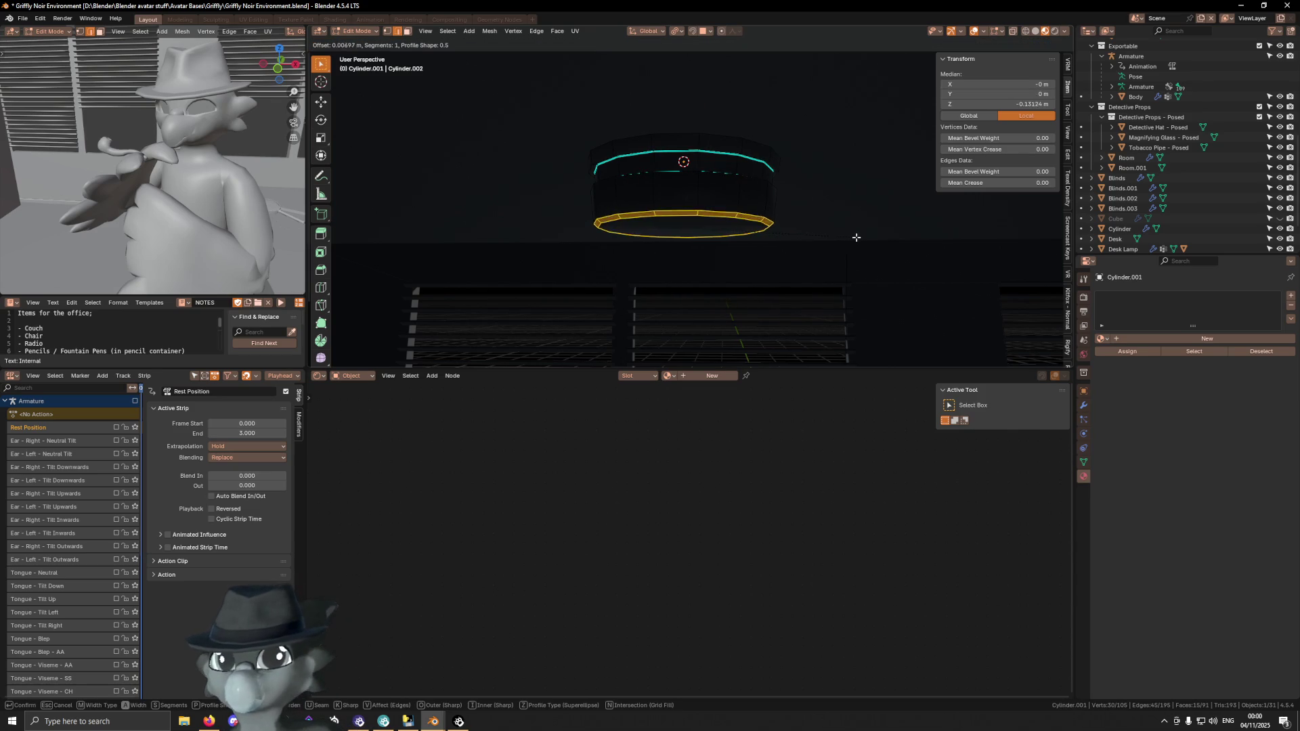
{"action": "left_click", "coordinate": [857, 236]}
{"action": "mouse_move", "coordinate": [857, 237]}
{"action": "middle_mouse_down"}
{"action": "mouse_move", "coordinate": [706, 203]}
{"action": "mouse_move", "coordinate": [758, 203]}
{"action": "mouse_move", "coordinate": [748, 144]}
{"action": "middle_mouse_up"}
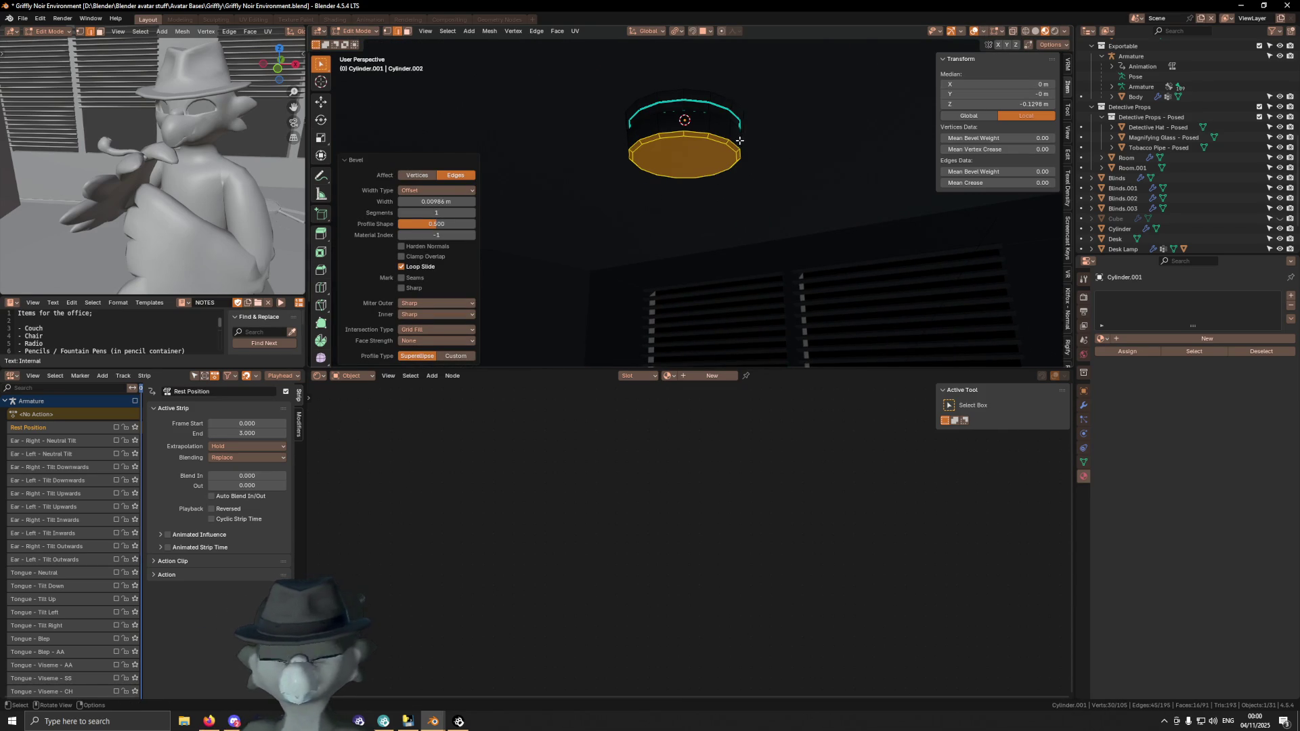
{"action": "left_click", "coordinate": [694, 165]}
Inset the inner bottom face and extrude it a short way along Z
{"action": "key", "text": "i"}
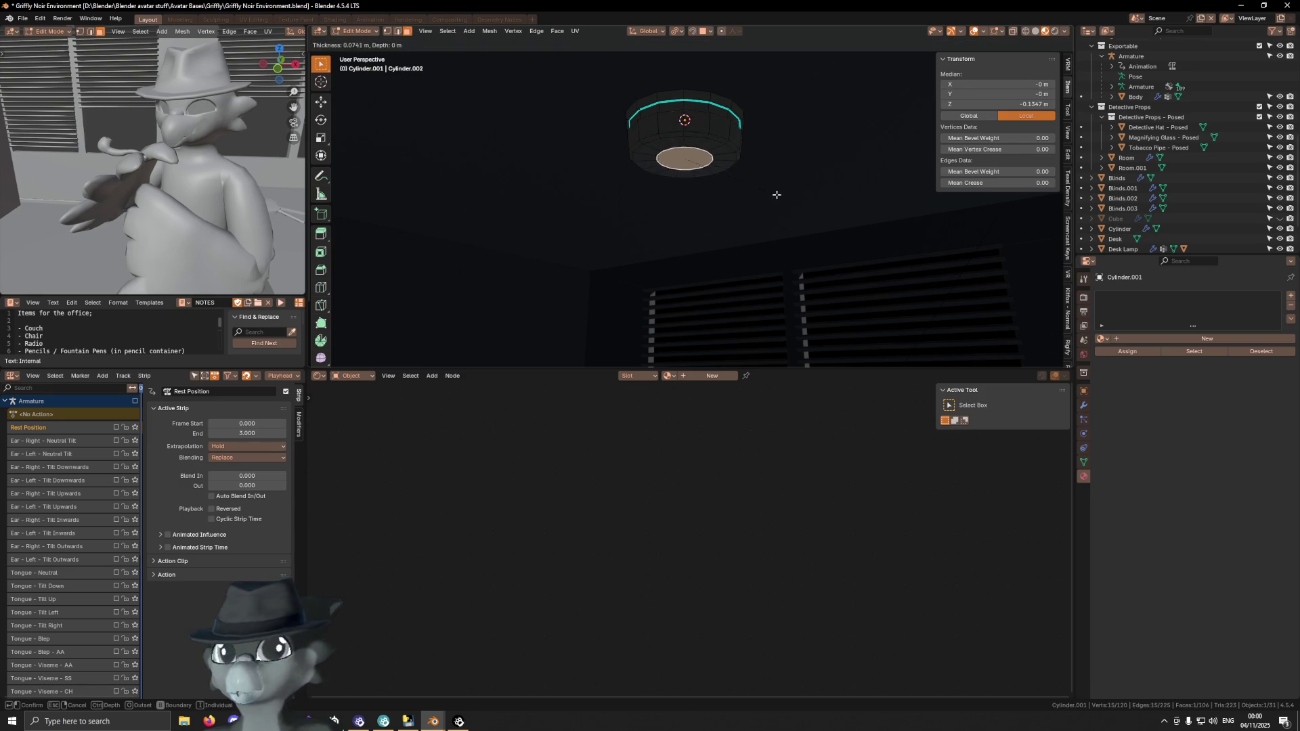
{"action": "left_click", "coordinate": [764, 195]}
{"action": "key", "text": "e"}
{"action": "key", "text": "z"}
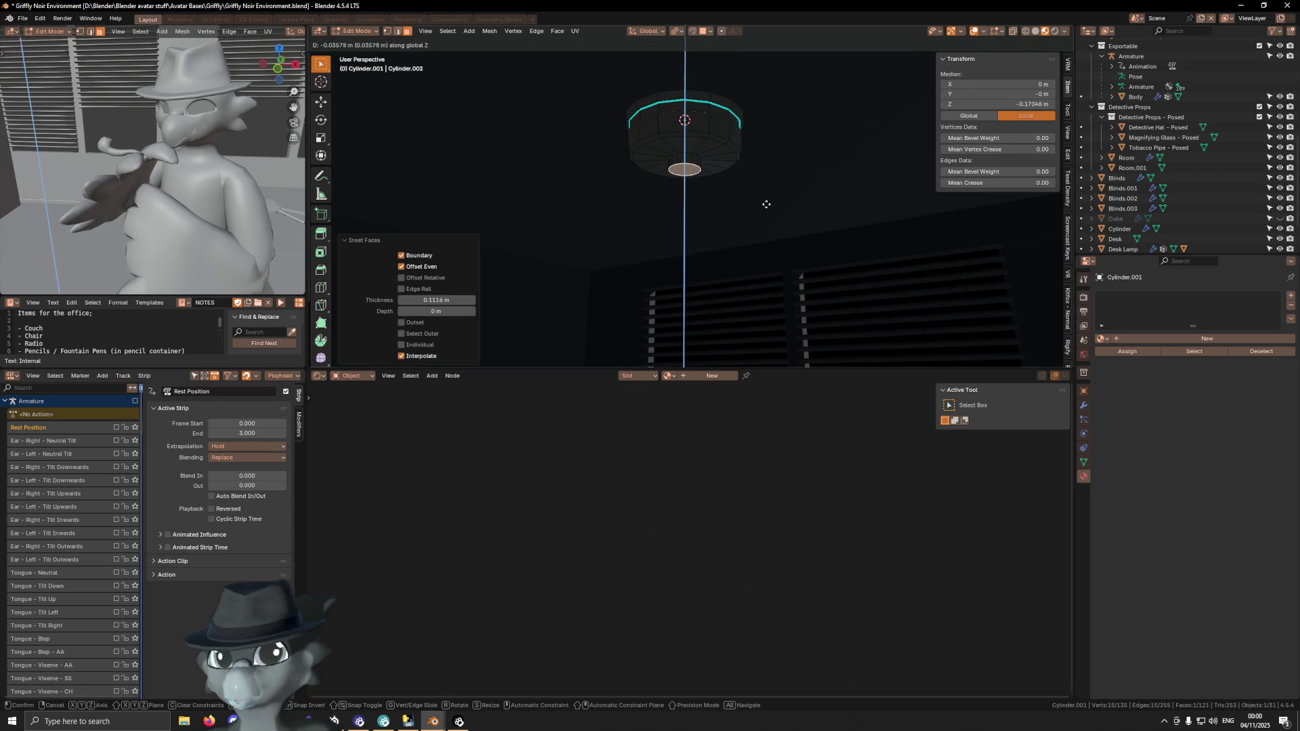
{"action": "left_click", "coordinate": [765, 198]}
Mark the inner edge loop as sharp
{"action": "key", "text": "2"}
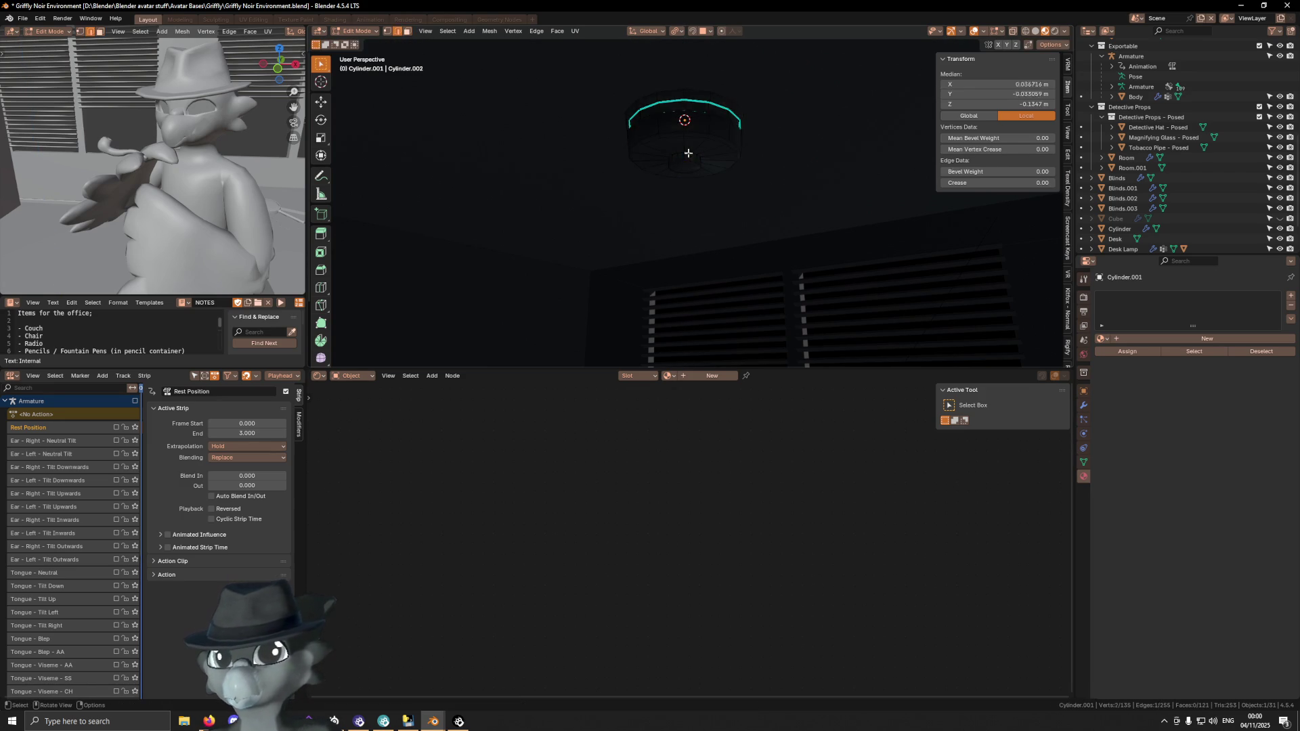
{"action": "left_click", "coordinate": [690, 154], "text": "alt"}
{"action": "key", "text": "ctrl+e"}
{"action": "left_click", "coordinate": [806, 222]}
{"action": "scroll", "coordinate": [693, 155], "scroll_direction": "up", "scroll_amount": 5}
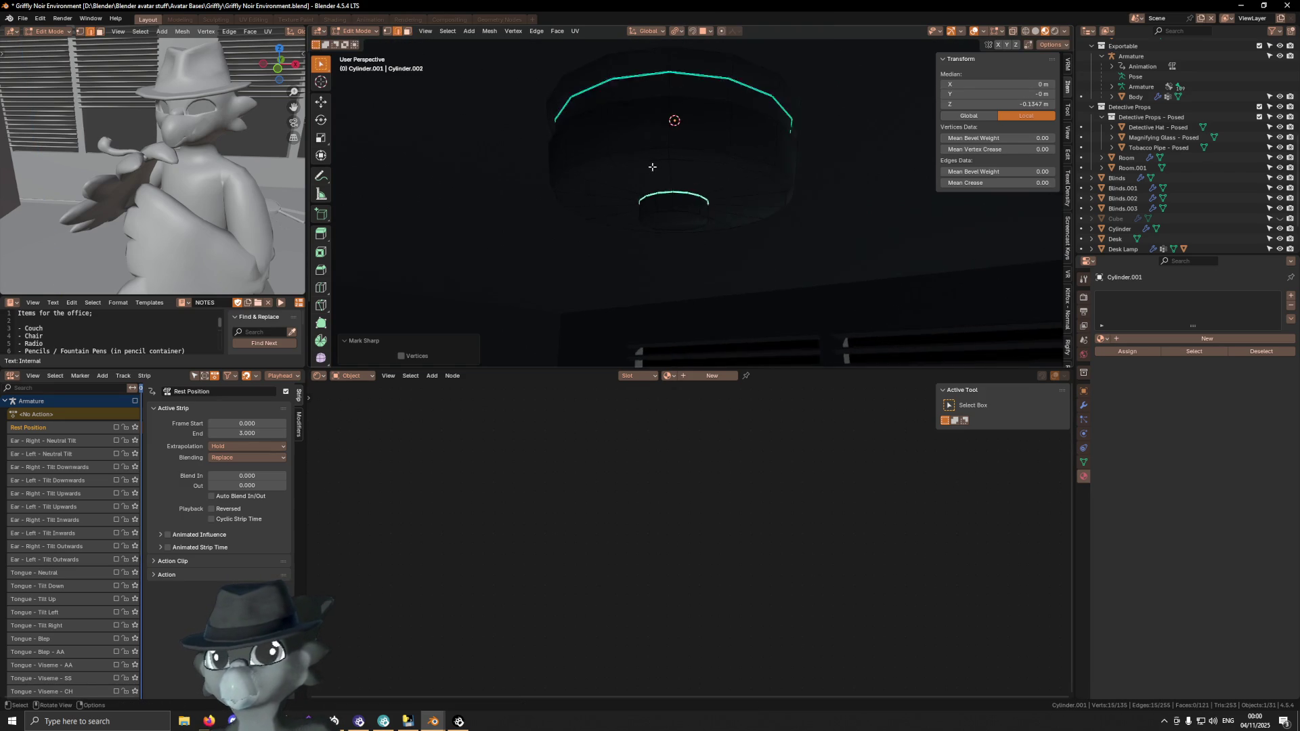
Select the whole bottom face and, in front view, move it down along Z
{"action": "key", "text": "alt+a"}
{"action": "left_click", "coordinate": [685, 220]}
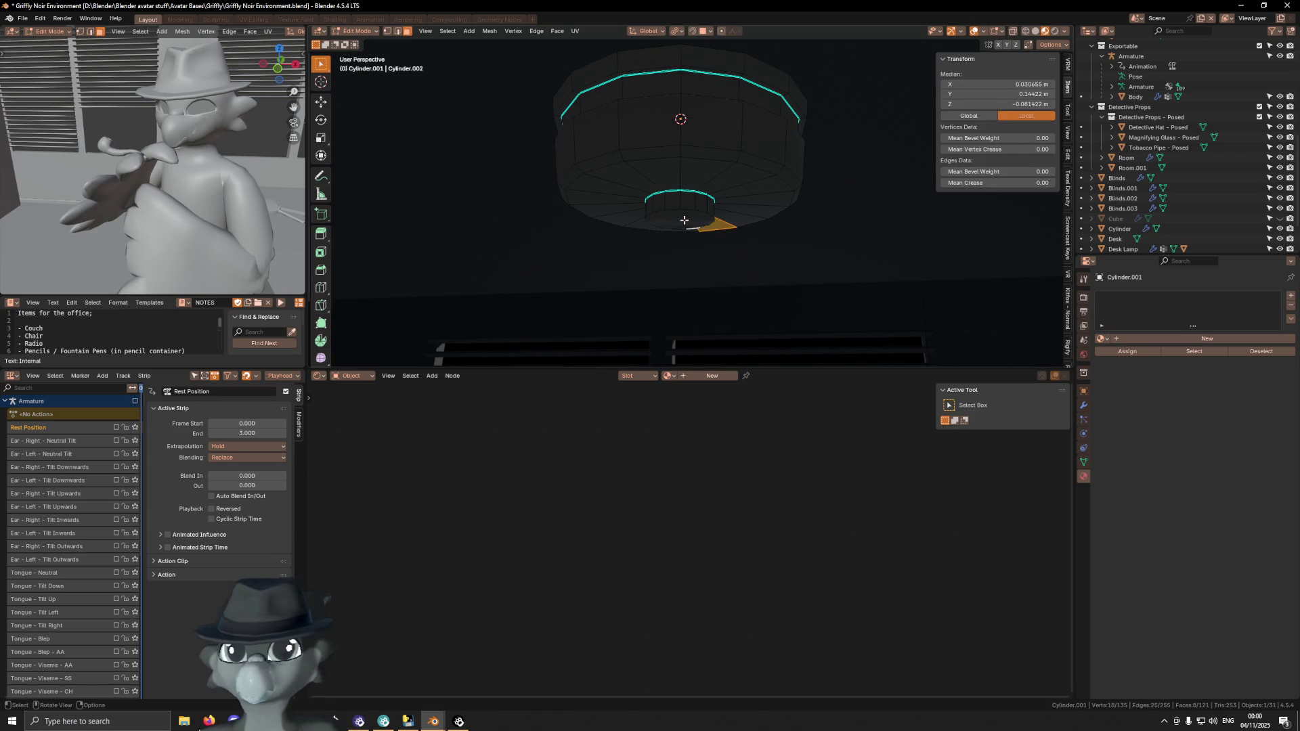
{"action": "left_click", "coordinate": [688, 226], "text": "alt"}
{"action": "key", "text": "KP_1"}
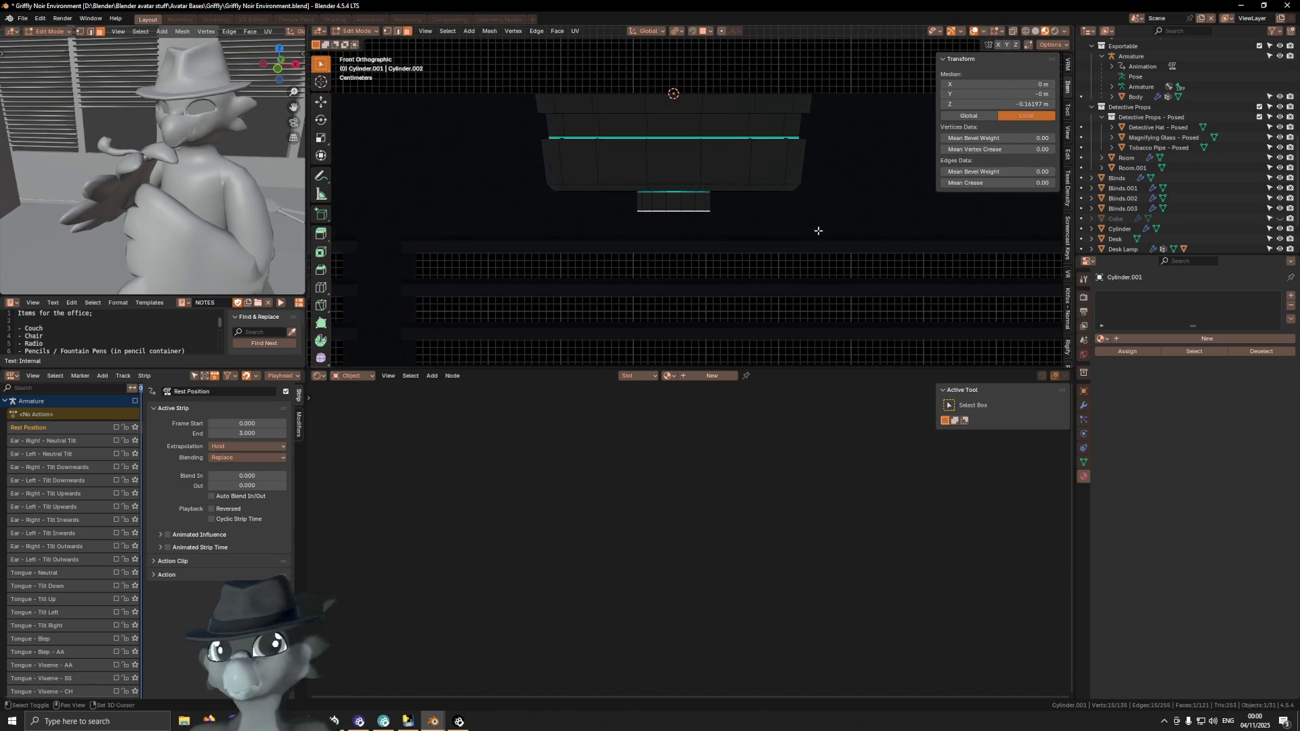
{"action": "scroll", "coordinate": [799, 204], "scroll_direction": "down", "scroll_amount": 4}
{"action": "scroll", "coordinate": [799, 179], "scroll_direction": "down", "scroll_amount": 1, "text": "shift"}
{"action": "middle_click_drag", "start_coordinate": [799, 180], "coordinate": [793, 168], "text": "shift"}
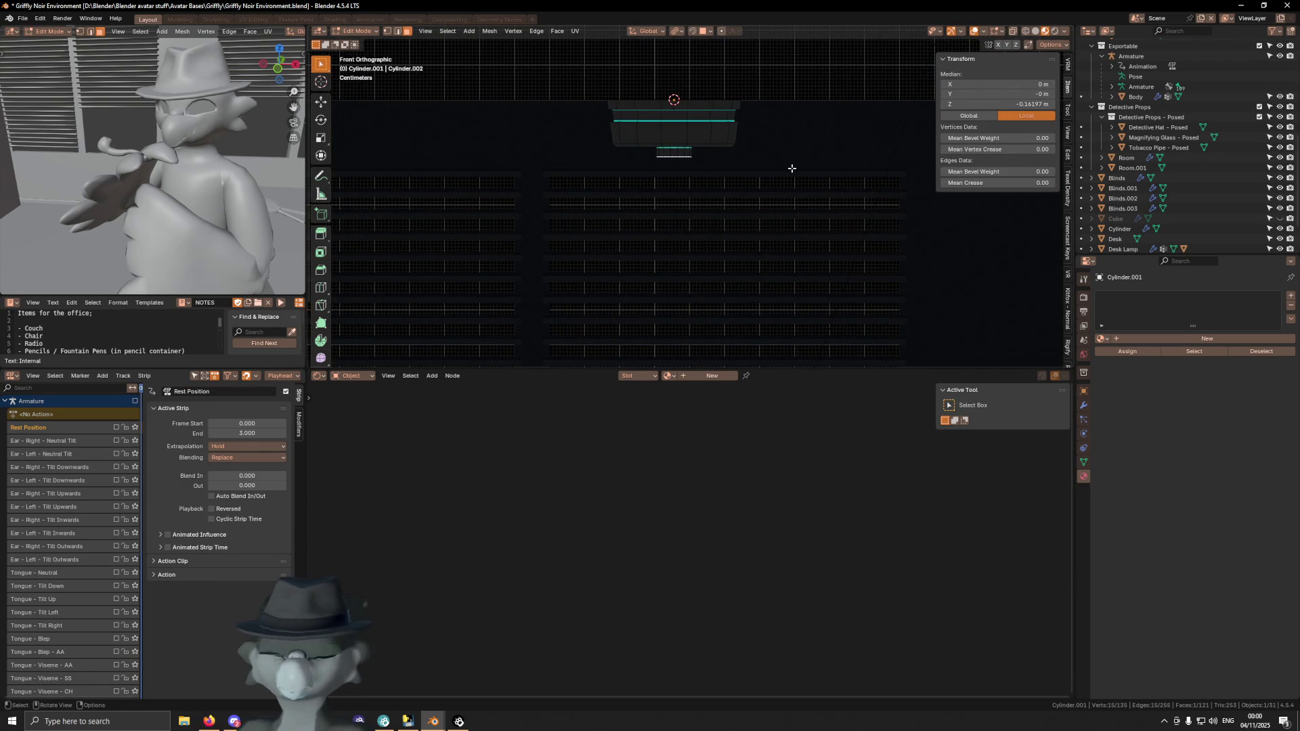
{"action": "key", "text": "g"}
{"action": "key", "text": "z"}
{"action": "left_click", "coordinate": [791, 176]}
Widen the bottom face to 1.547 and extrude it further down along Z
{"action": "key", "text": "s"}
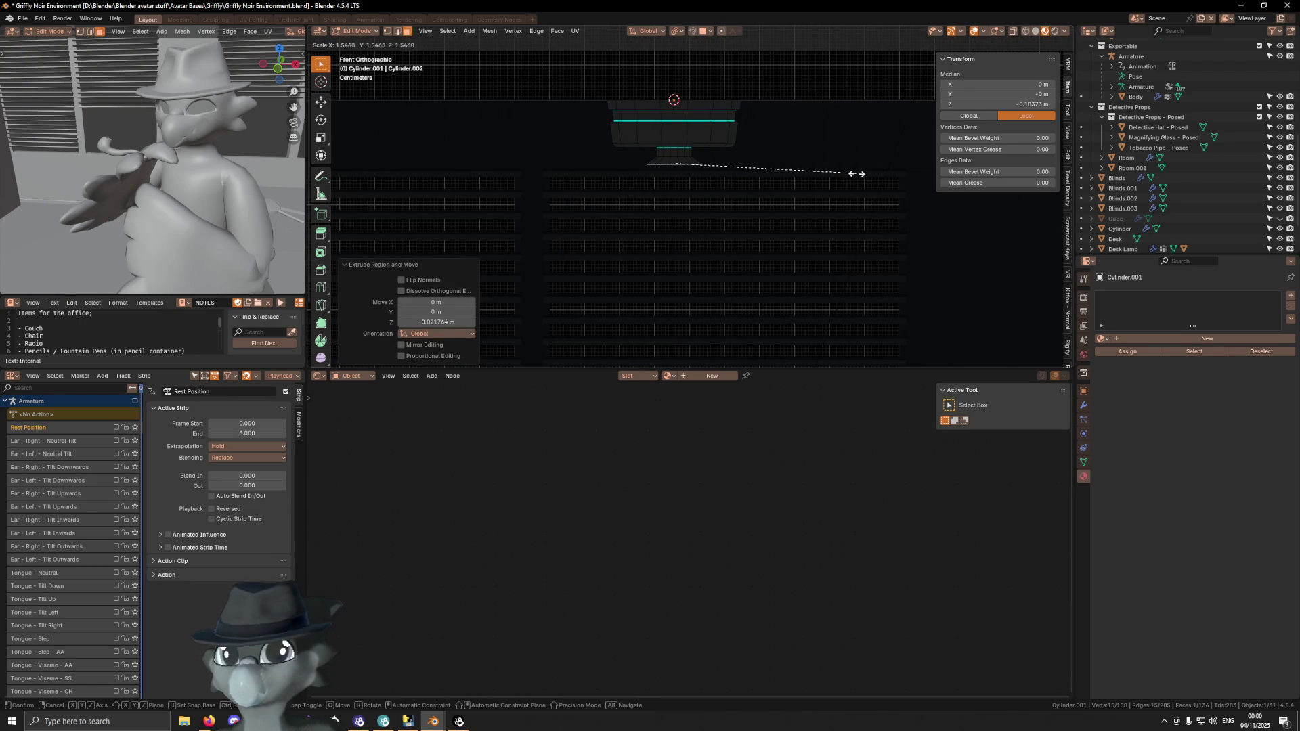
{"action": "left_click", "coordinate": [850, 172]}
{"action": "key", "text": "e"}
{"action": "key", "text": "z"}
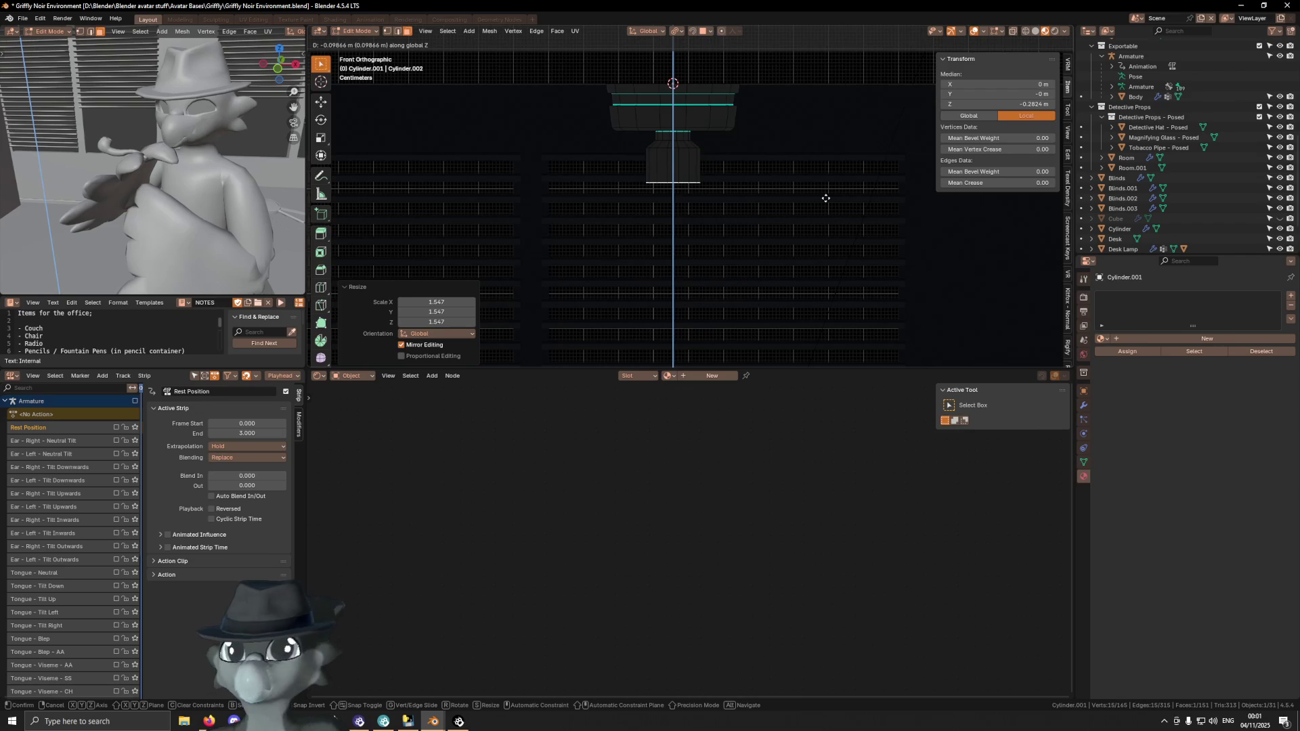
{"action": "left_click", "coordinate": [826, 198]}
Add a centred loop cut around the extruded section and return to Object Mode
{"action": "key", "text": "ctrl+r"}
{"action": "left_click", "coordinate": [694, 170]}
{"action": "right_click", "coordinate": [693, 169]}
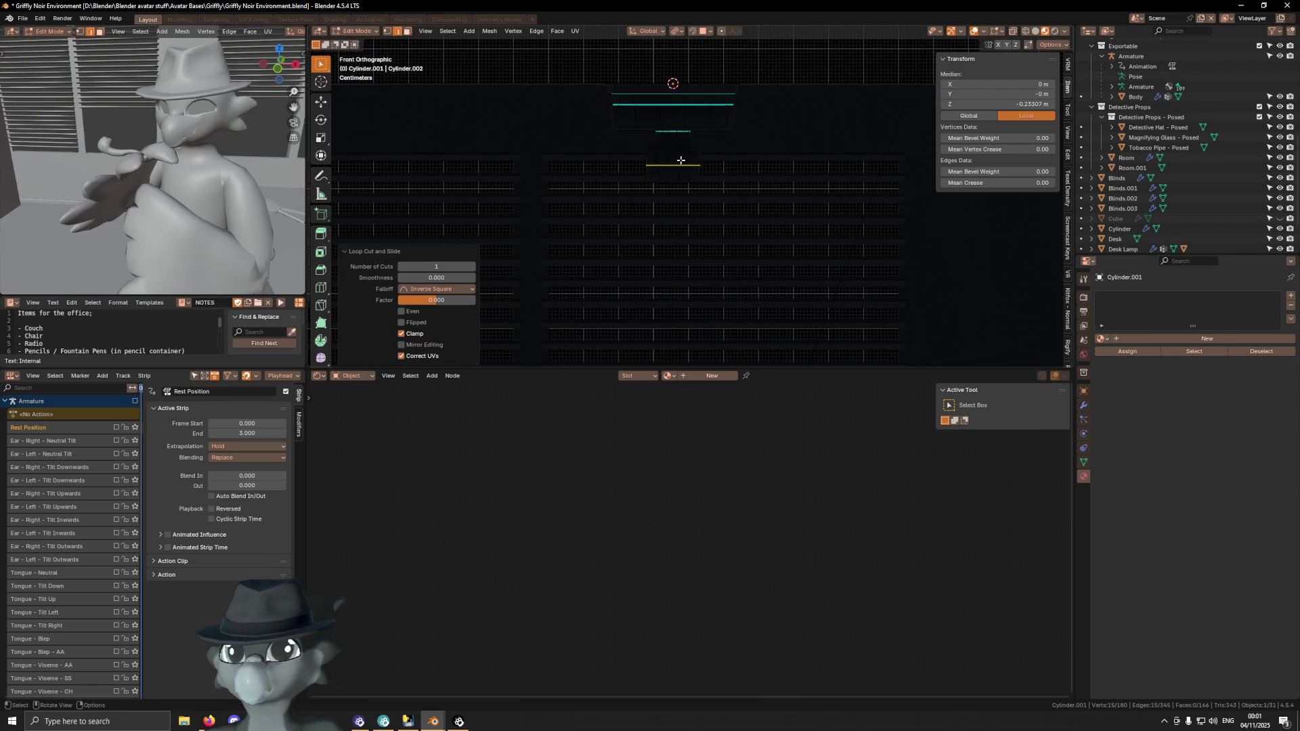
{"action": "key", "text": "Tab"}
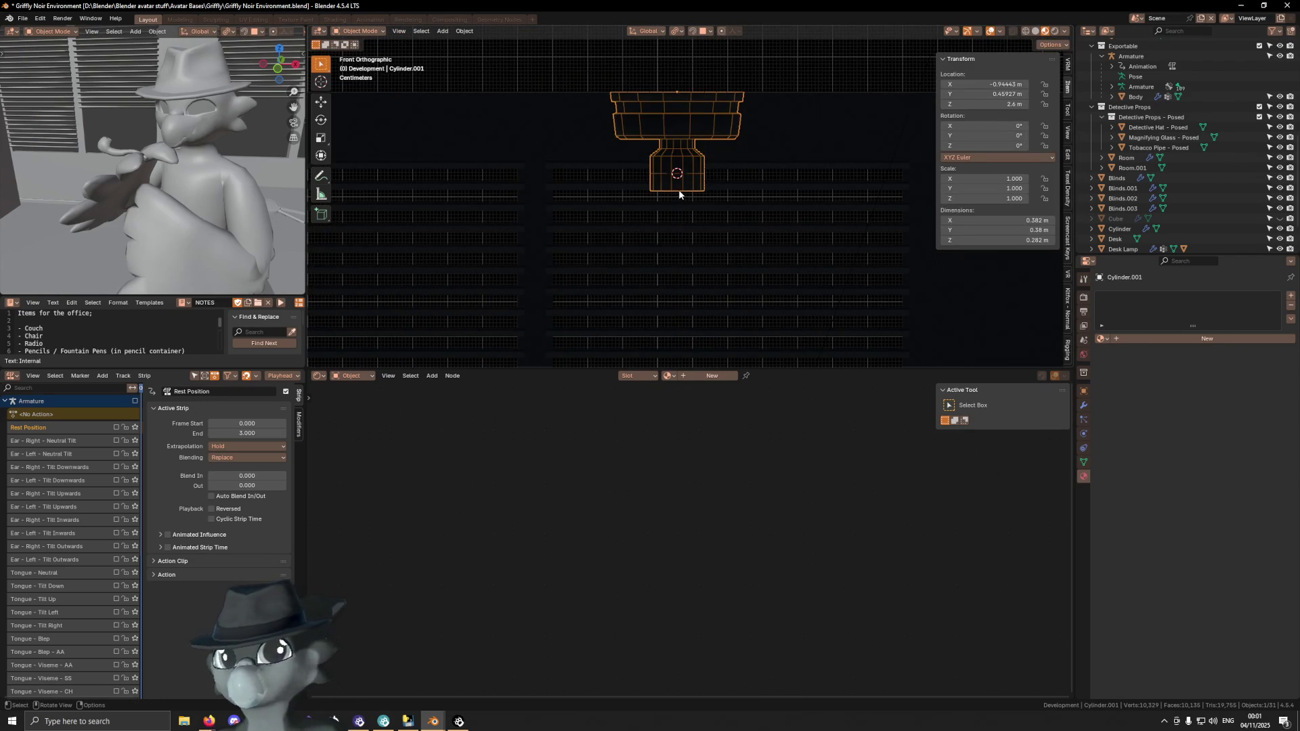
In Edit Mode, delete the bottom cap faces of the lower section
{"action": "key", "text": "h"}
{"action": "key", "text": "alt+h"}
{"action": "key", "text": "Tab"}
{"action": "left_click", "coordinate": [677, 190]}
{"action": "key", "text": "ctrl+z"}
{"action": "key", "text": "x"}
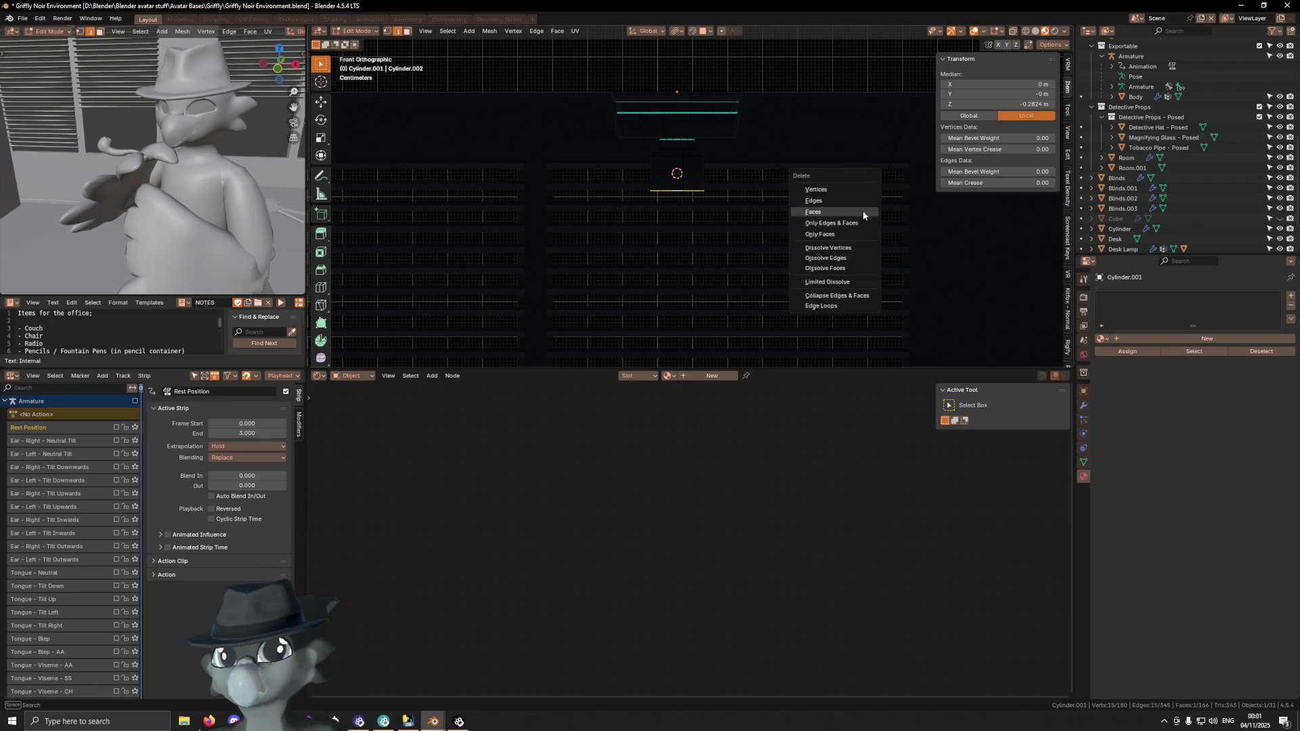
{"action": "left_click", "coordinate": [859, 208]}
Delete the vertices of the lowest edge loop, leaving the section open at the loop cut
{"action": "key", "text": "x"}
{"action": "key", "text": "ctrl+z"}
{"action": "key", "text": "x"}
{"action": "left_click", "coordinate": [807, 164]}
{"action": "scroll", "coordinate": [702, 170], "scroll_direction": "up", "scroll_amount": 1, "text": "shift"}
{"action": "scroll", "coordinate": [702, 170], "scroll_direction": "up", "scroll_amount": 3}
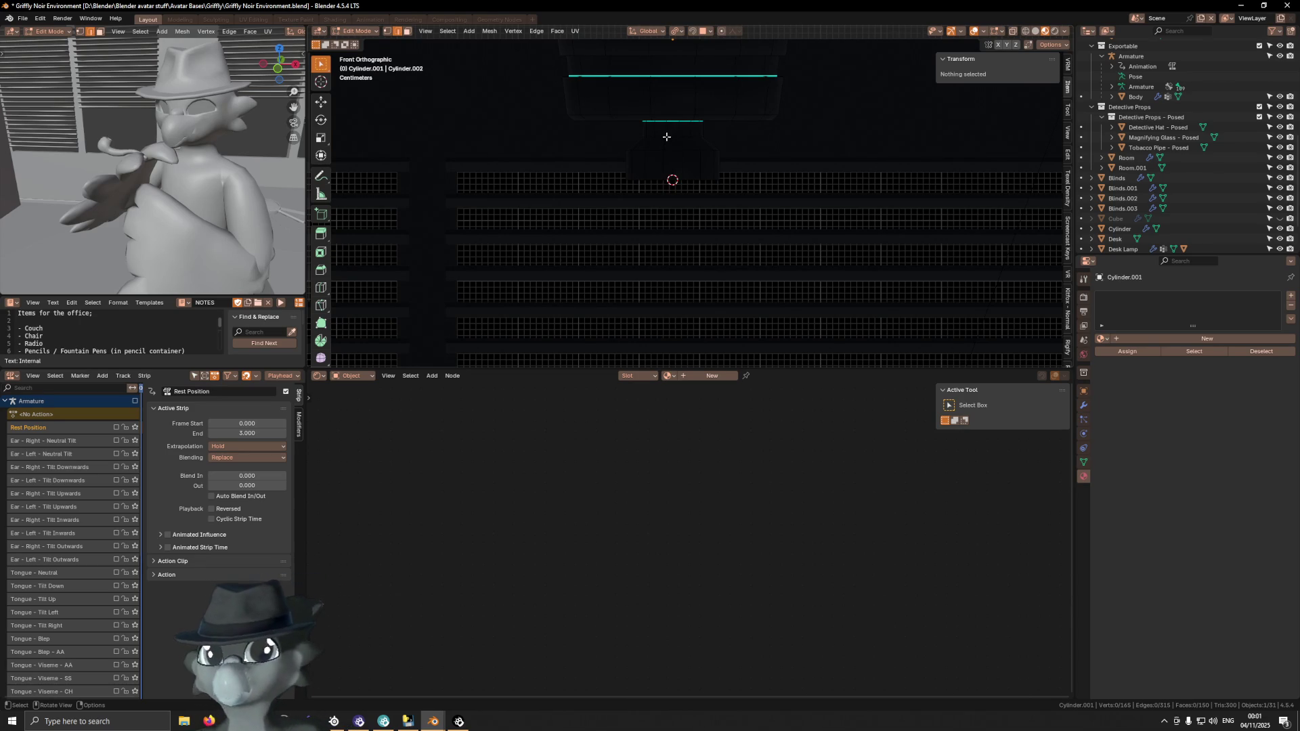
Duplicate the lower section's ring of faces and separate it into a new object
{"action": "key", "text": "3"}
{"action": "left_click", "coordinate": [666, 135], "text": "alt"}
{"action": "left_click", "coordinate": [671, 142], "text": "alt+shift"}
{"action": "key", "text": "shift+d"}
{"action": "key", "text": "Escape"}
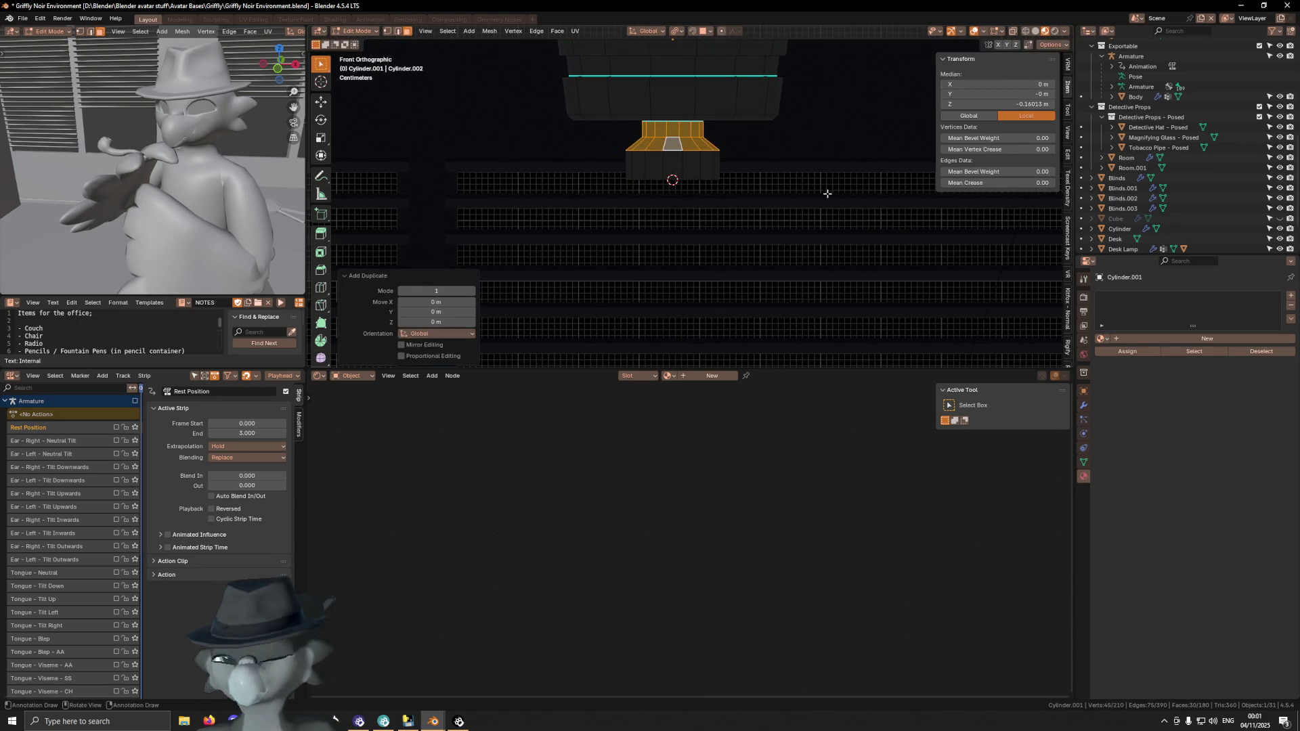
{"action": "key", "text": "p"}
{"action": "left_click", "coordinate": [806, 196]}
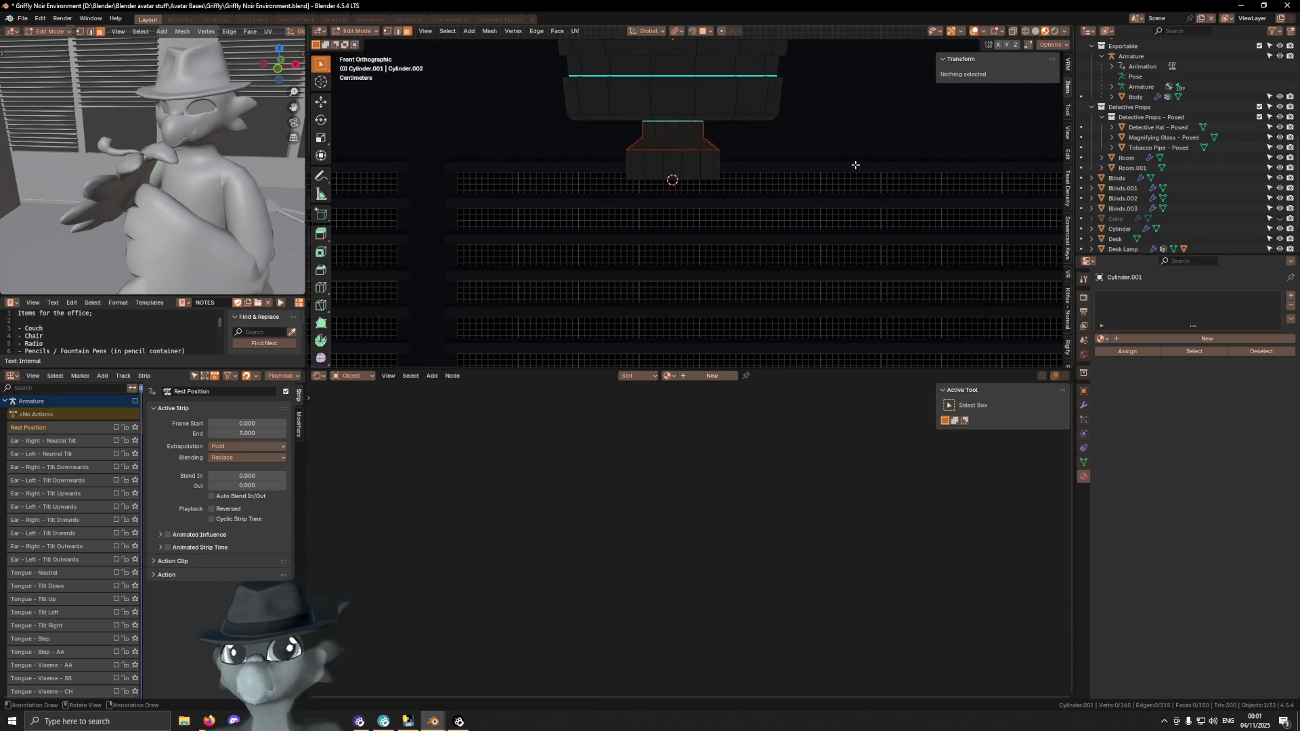
With the pivot at median point, mirror Cylinder.003 upside down by scaling Z by -1
{"action": "left_click", "coordinate": [679, 32]}
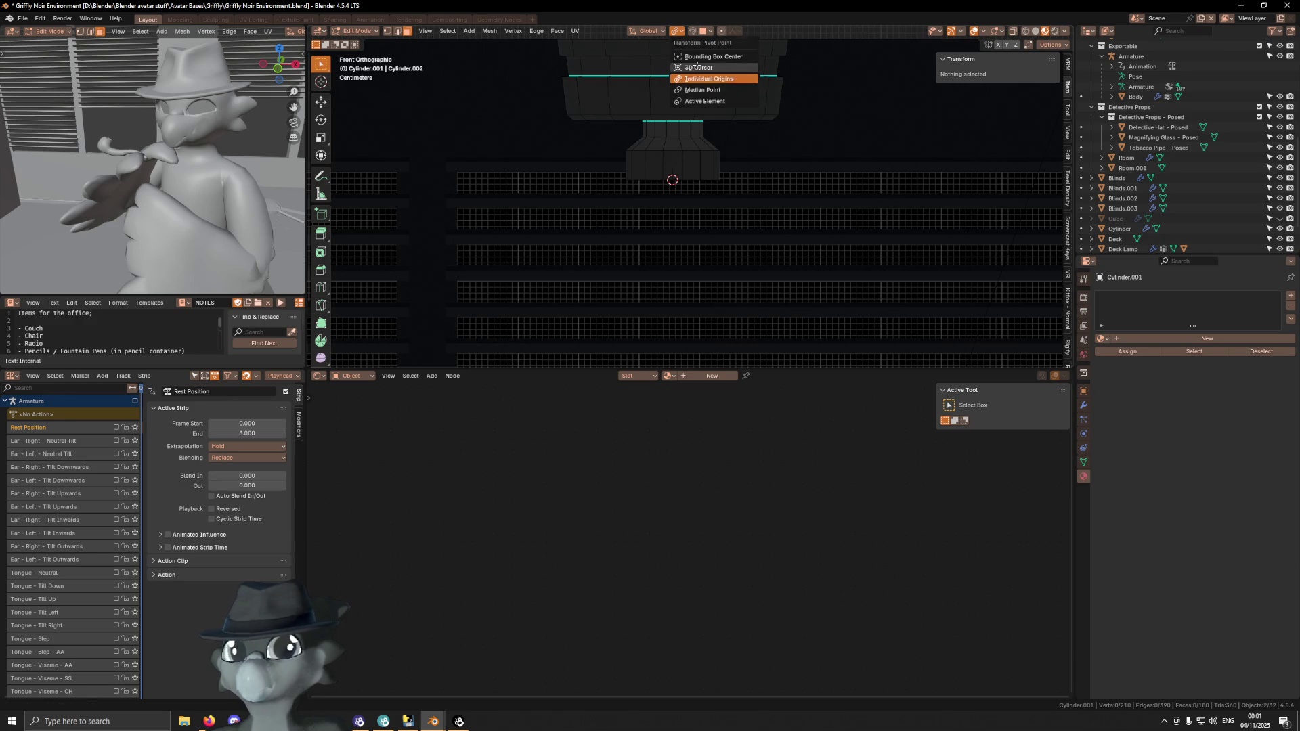
{"action": "left_click", "coordinate": [698, 90]}
{"action": "key", "text": "z"}
{"action": "left_click", "coordinate": [818, 127]}
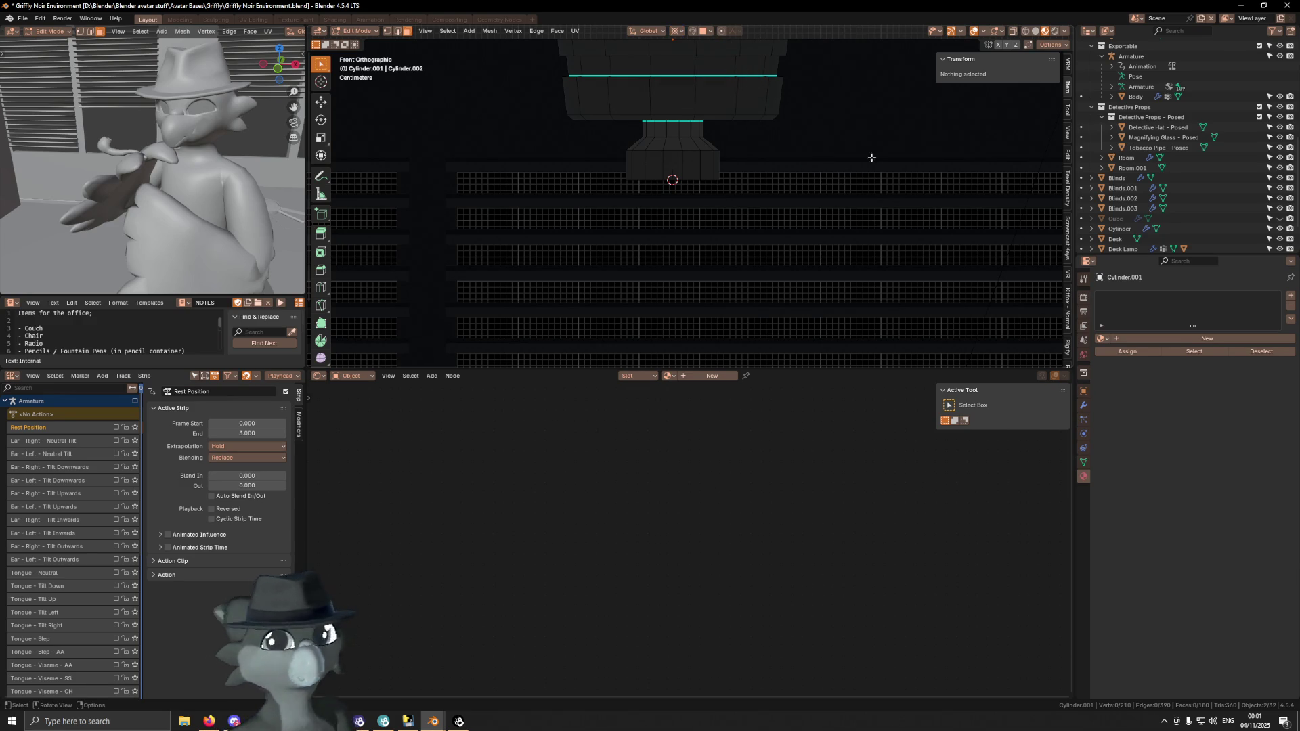
{"action": "scroll", "coordinate": [1167, 135], "scroll_direction": "up", "scroll_amount": 5}
{"action": "left_click", "coordinate": [1137, 131], "text": "ctrl"}
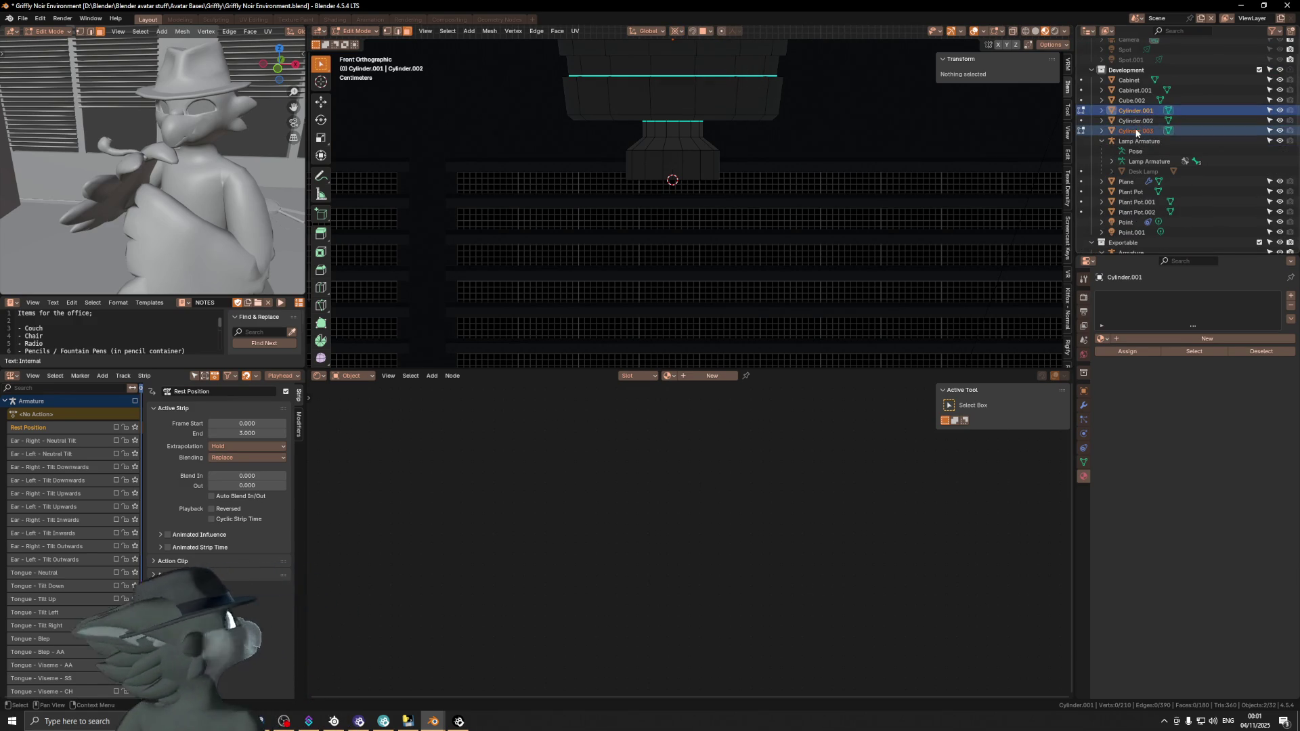
{"action": "left_click", "coordinate": [1138, 131]}
{"action": "key", "text": "Tab"}
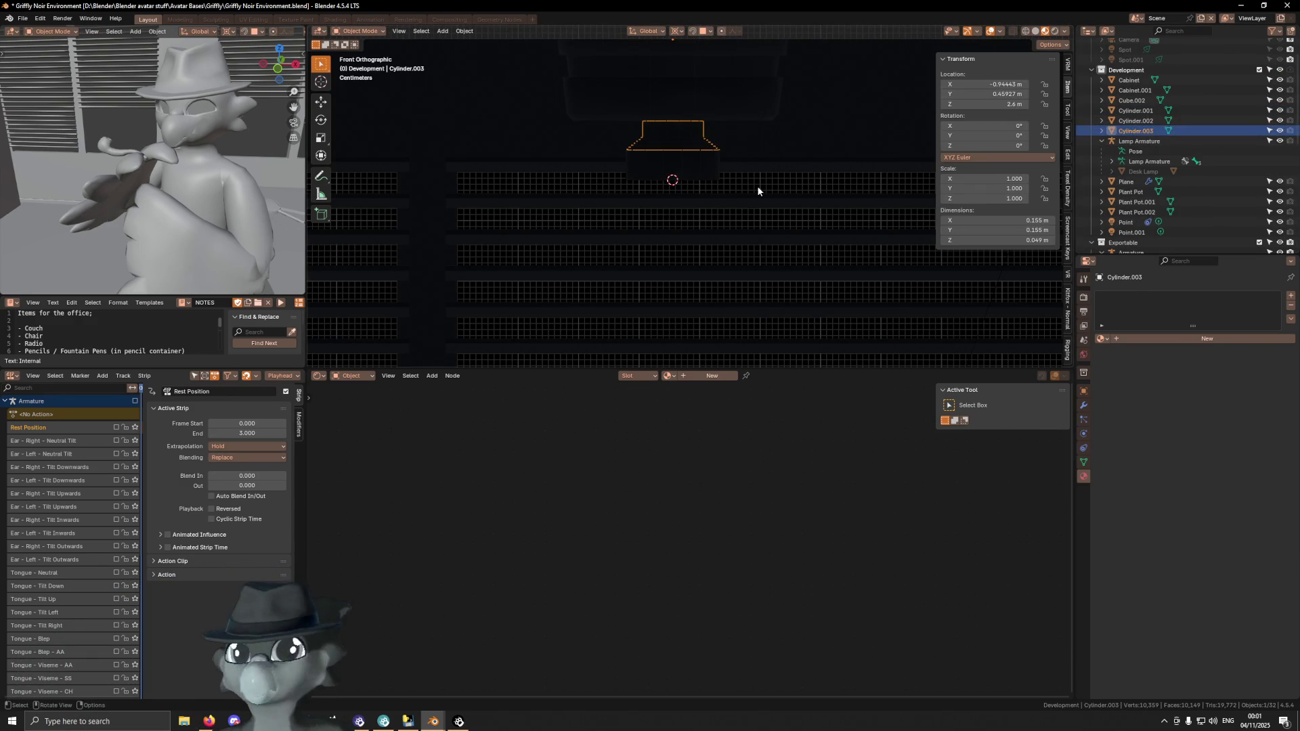
{"action": "key", "text": "s"}
{"action": "key", "text": "Escape"}
{"action": "type", "text": "sz"}
{"action": "type", "text": "-1"}
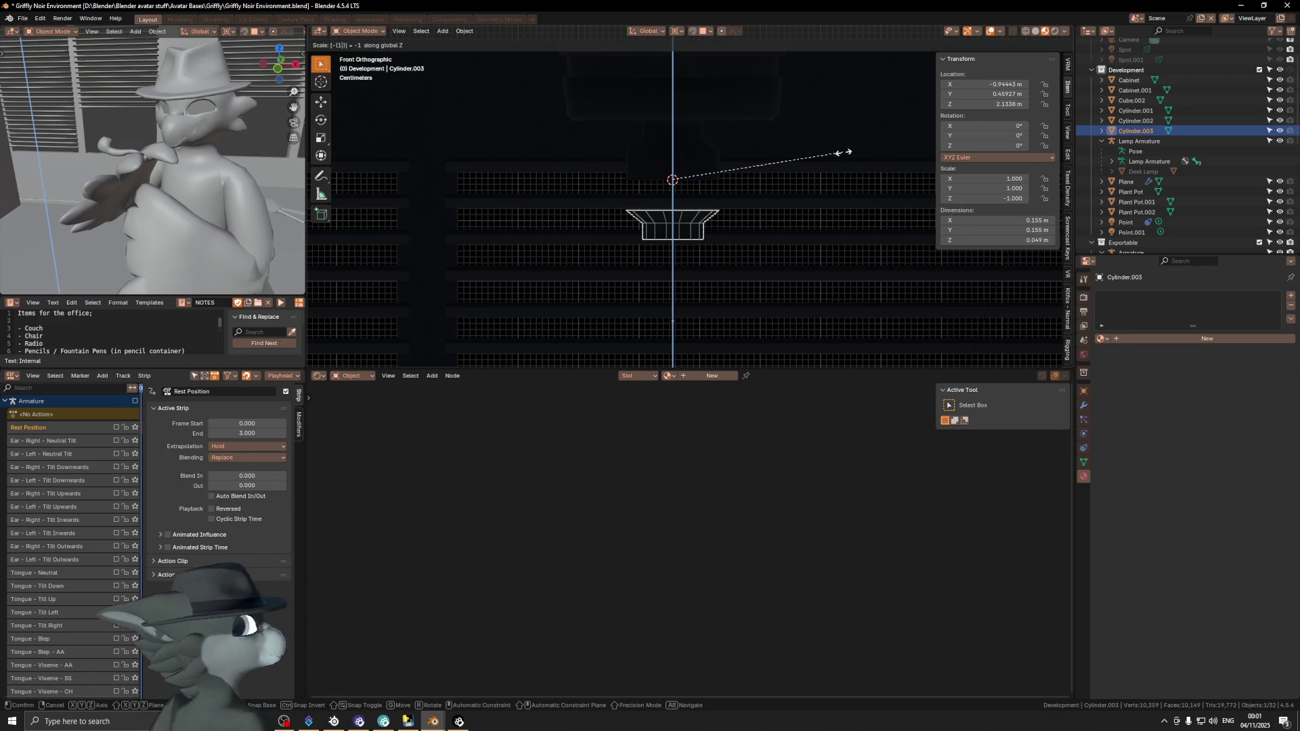
{"action": "key", "text": "Return"}
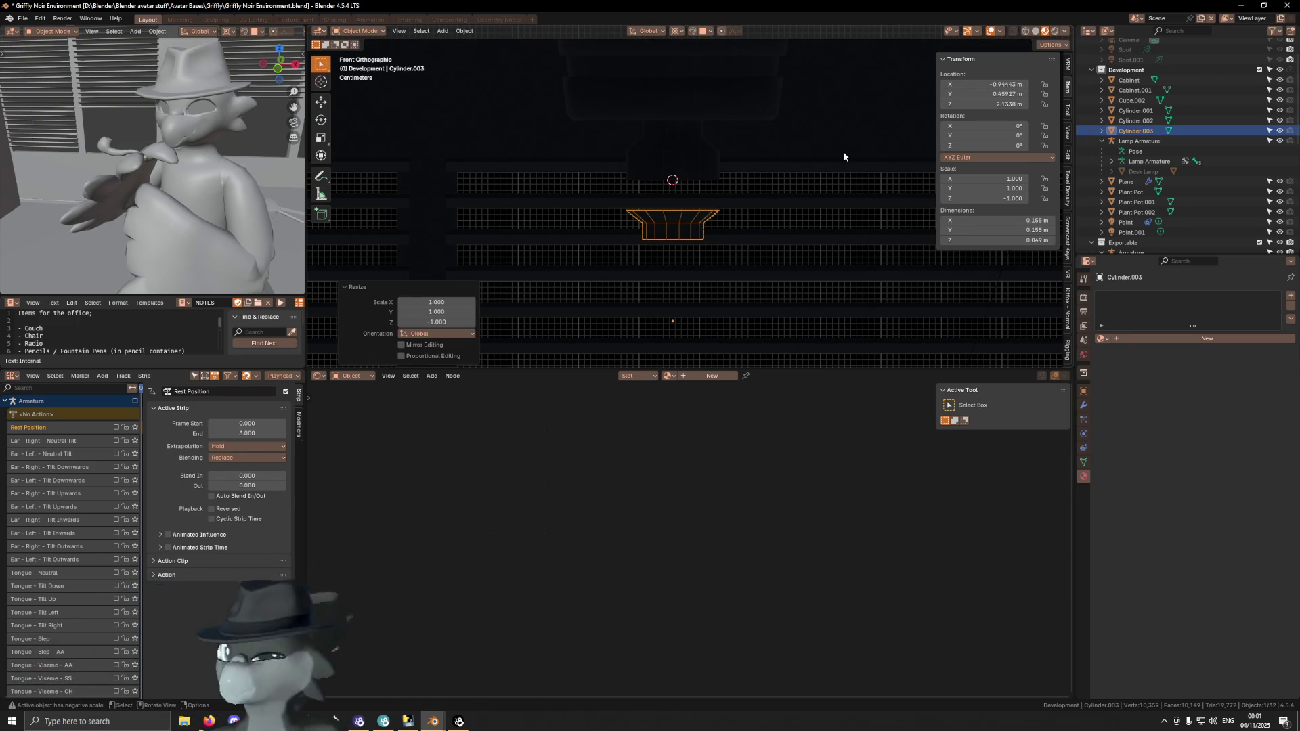
Flip the normals of all faces on the mirrored Cylinder.003 piece
{"action": "key", "text": "Tab"}
{"action": "key", "text": "a"}
{"action": "key", "text": "alt+n"}
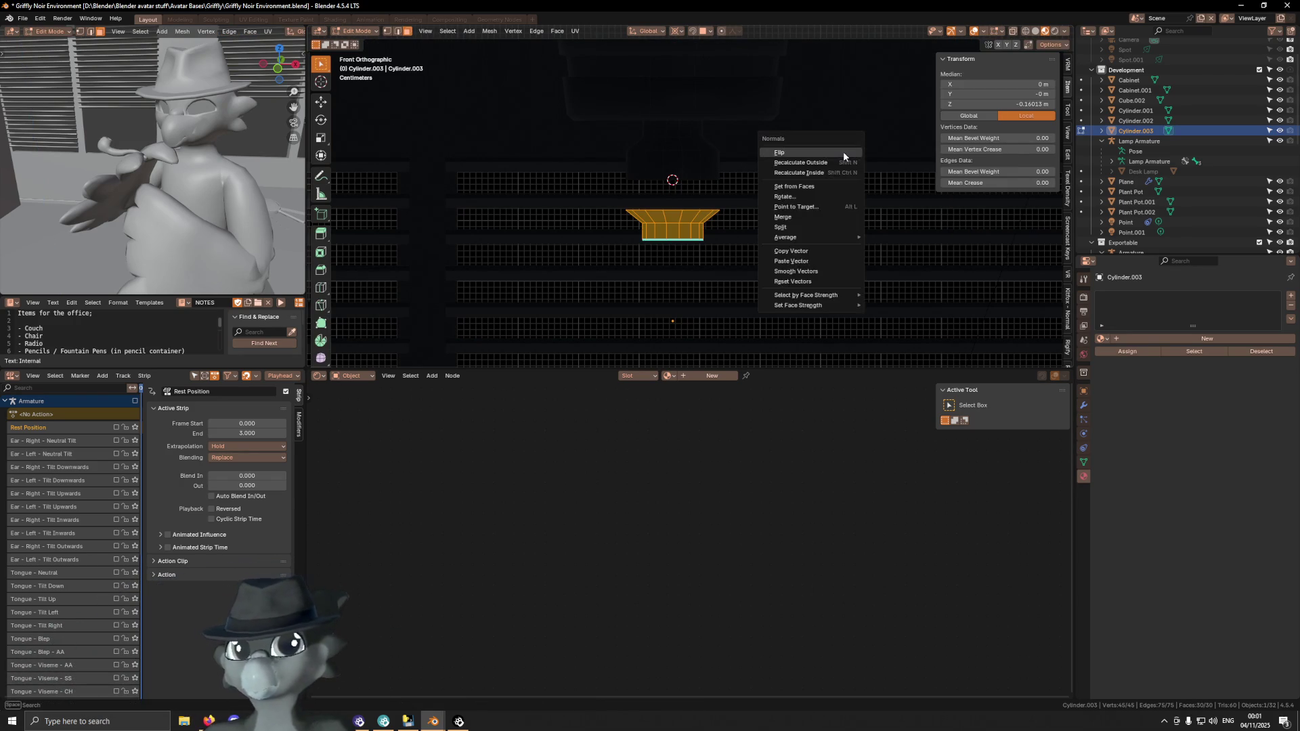
{"action": "left_click", "coordinate": [844, 154]}
{"action": "key", "text": "ctrl+z"}
{"action": "key", "text": "ctrl+z"}
{"action": "key", "text": "ctrl+z"}
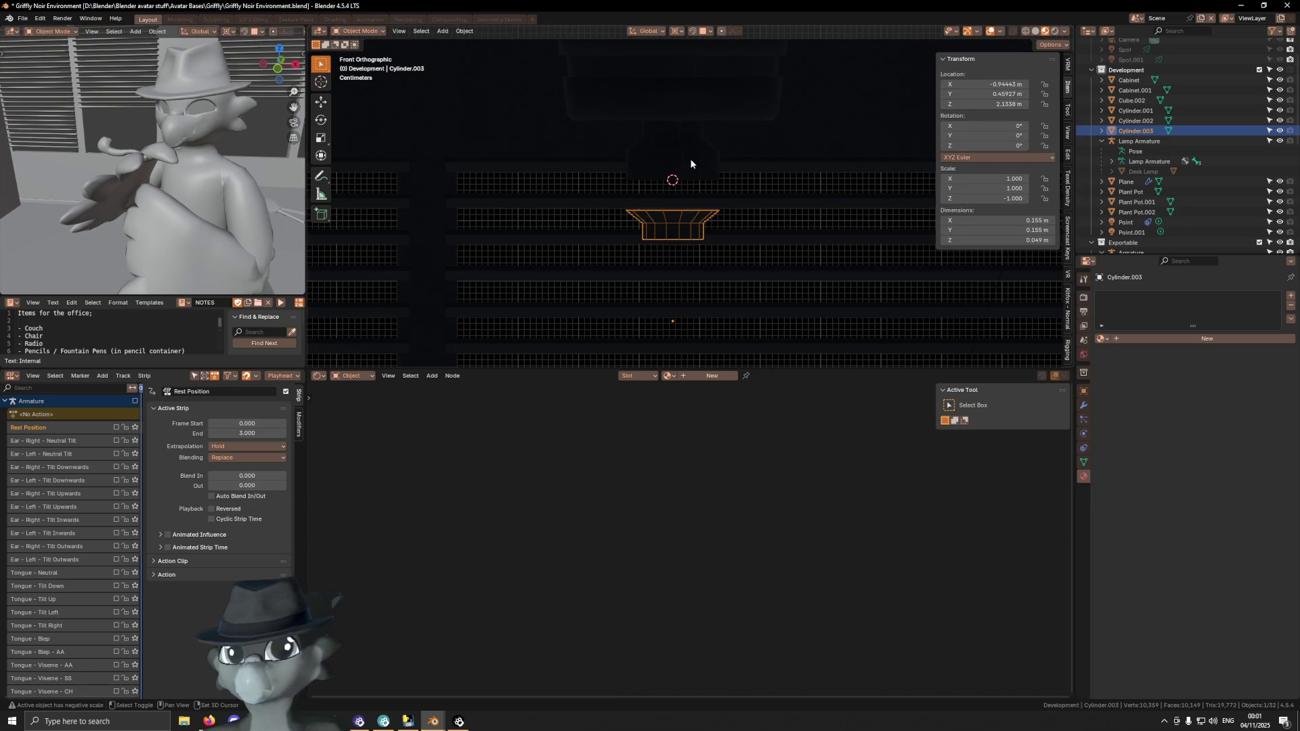
{"action": "key", "text": "ctrl+z"}
{"action": "key", "text": "ctrl+z"}
{"action": "key", "text": "ctrl+z"}
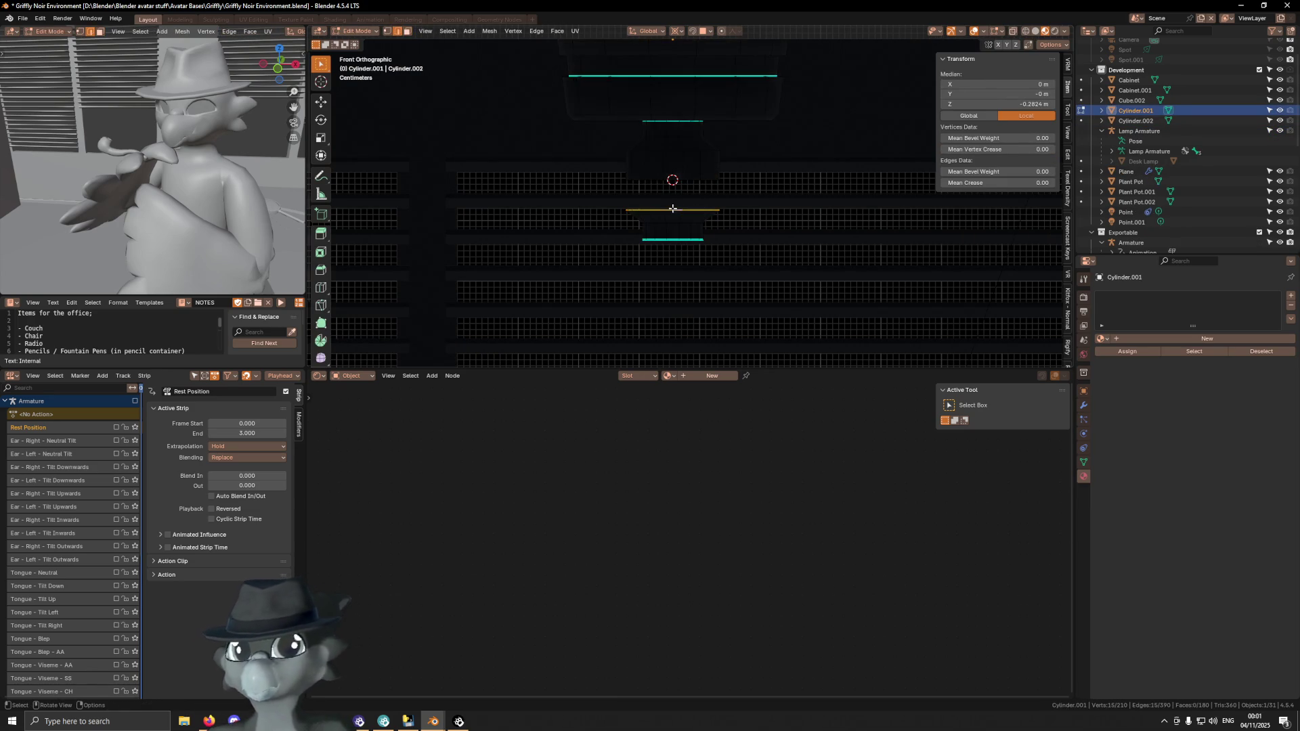
Bridge the stem's two edge loops and dissolve the resulting band of faces
{"action": "key", "text": "alt+a"}
{"action": "mouse_move", "coordinate": [711, 195]}
{"action": "middle_mouse_down"}
{"action": "mouse_move", "coordinate": [732, 201]}
{"action": "mouse_move", "coordinate": [700, 171]}
{"action": "mouse_move", "coordinate": [674, 197]}
{"action": "middle_mouse_up"}
{"action": "left_click", "coordinate": [671, 209], "text": "alt"}
{"action": "left_click", "coordinate": [668, 181], "text": "alt+shift"}
{"action": "right_click", "coordinate": [728, 174]}
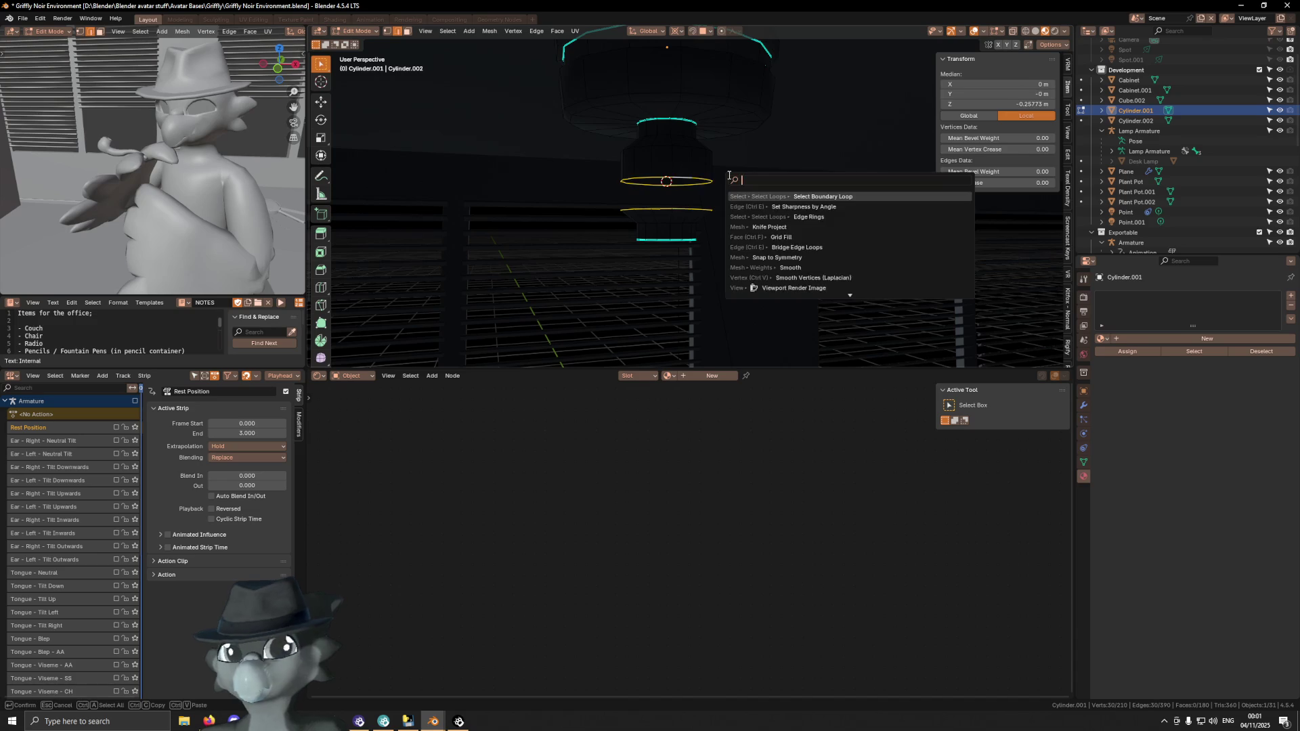
{"action": "type", "text": "bridge"}
{"action": "key", "text": "Return"}
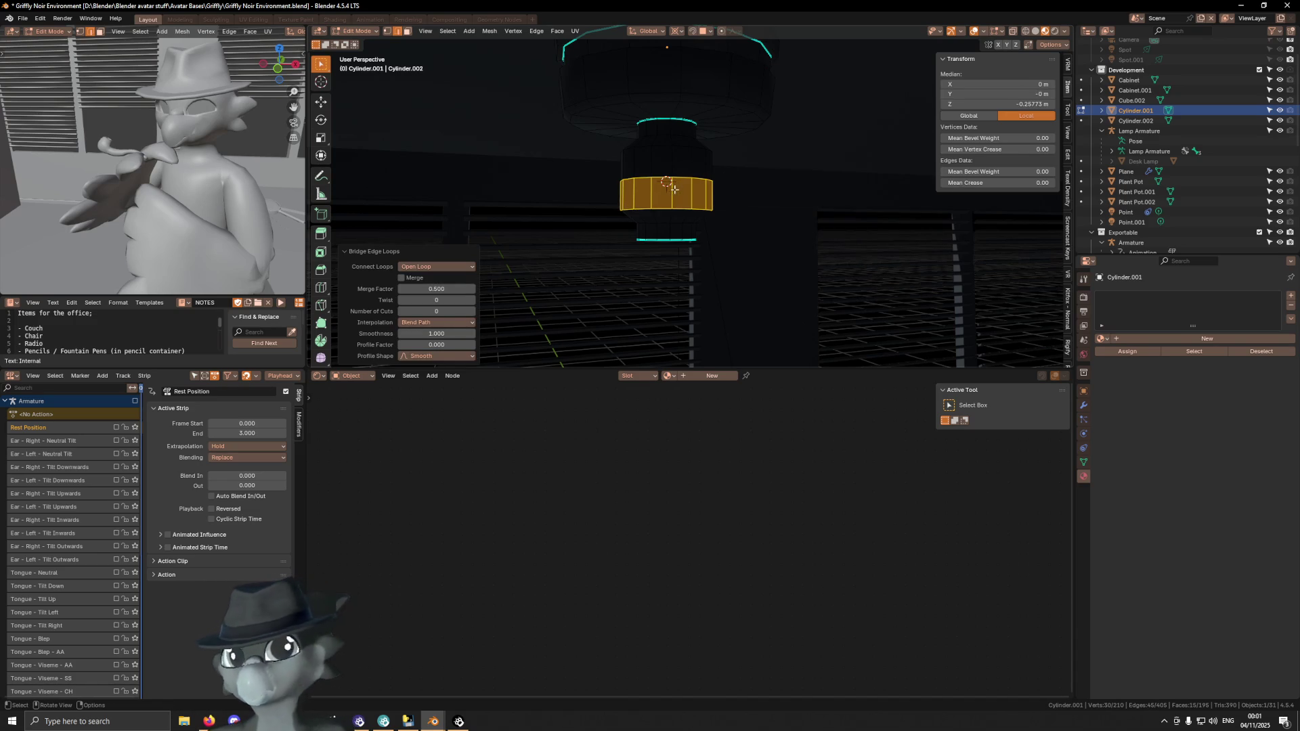
{"action": "key", "text": "ctrl+x"}
{"action": "middle_click_drag", "start_coordinate": [813, 203], "coordinate": [773, 216]}
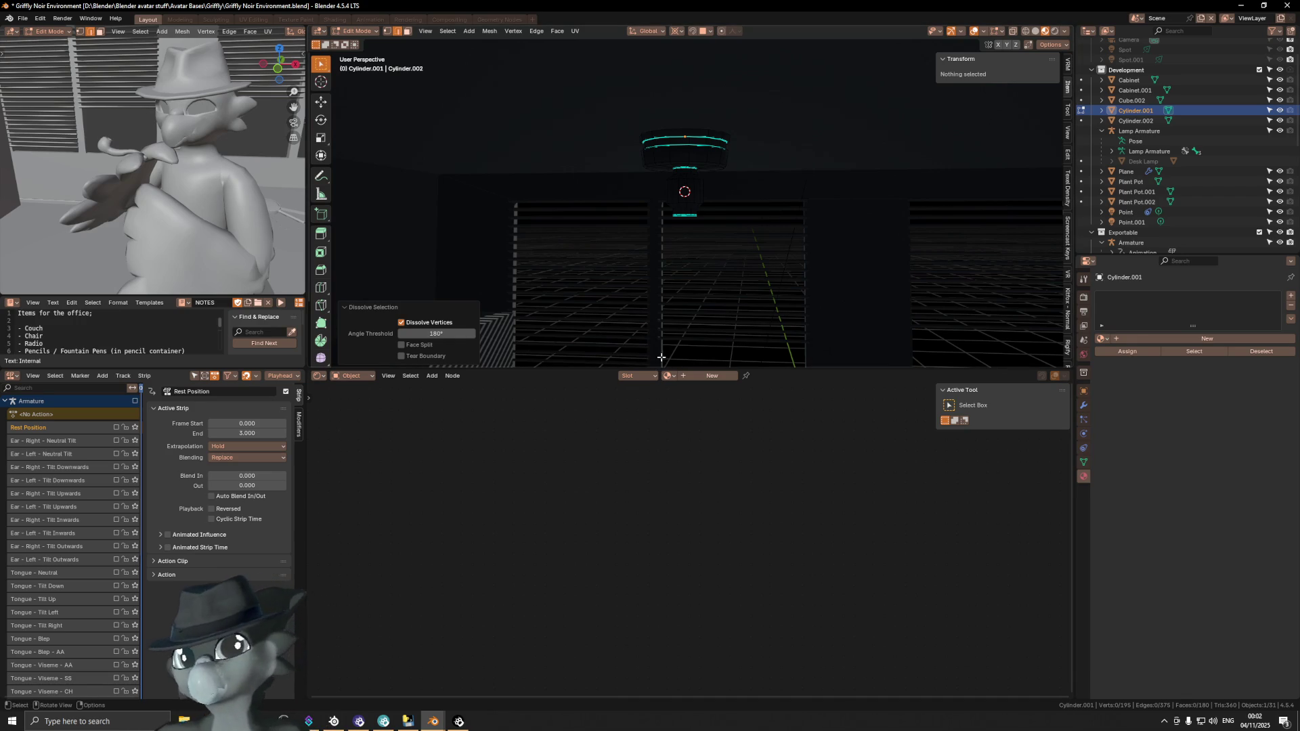
Select the stem's bottom edge loop and check it from the front view
{"action": "left_click_drag", "start_coordinate": [659, 369], "coordinate": [659, 415]}
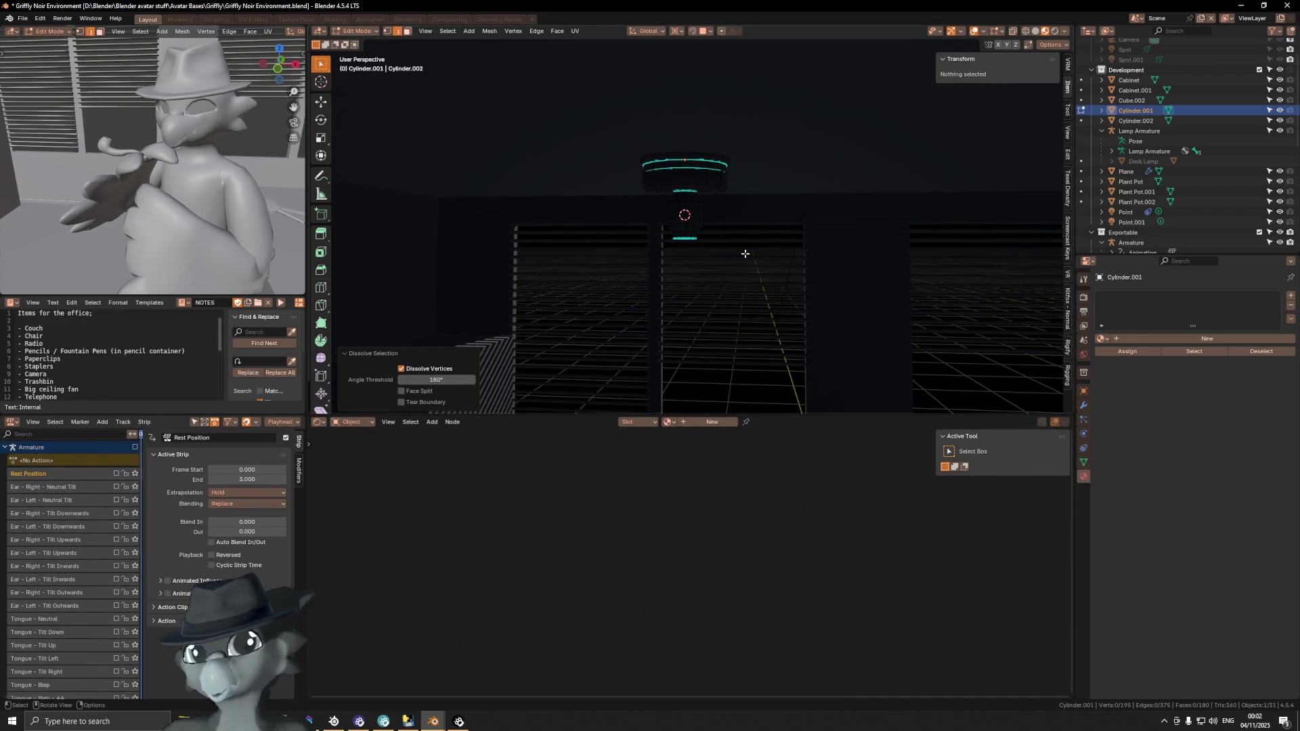
{"action": "scroll", "coordinate": [745, 252], "scroll_direction": "up", "scroll_amount": 2}
{"action": "middle_click_drag", "start_coordinate": [718, 269], "coordinate": [726, 279], "text": "shift"}
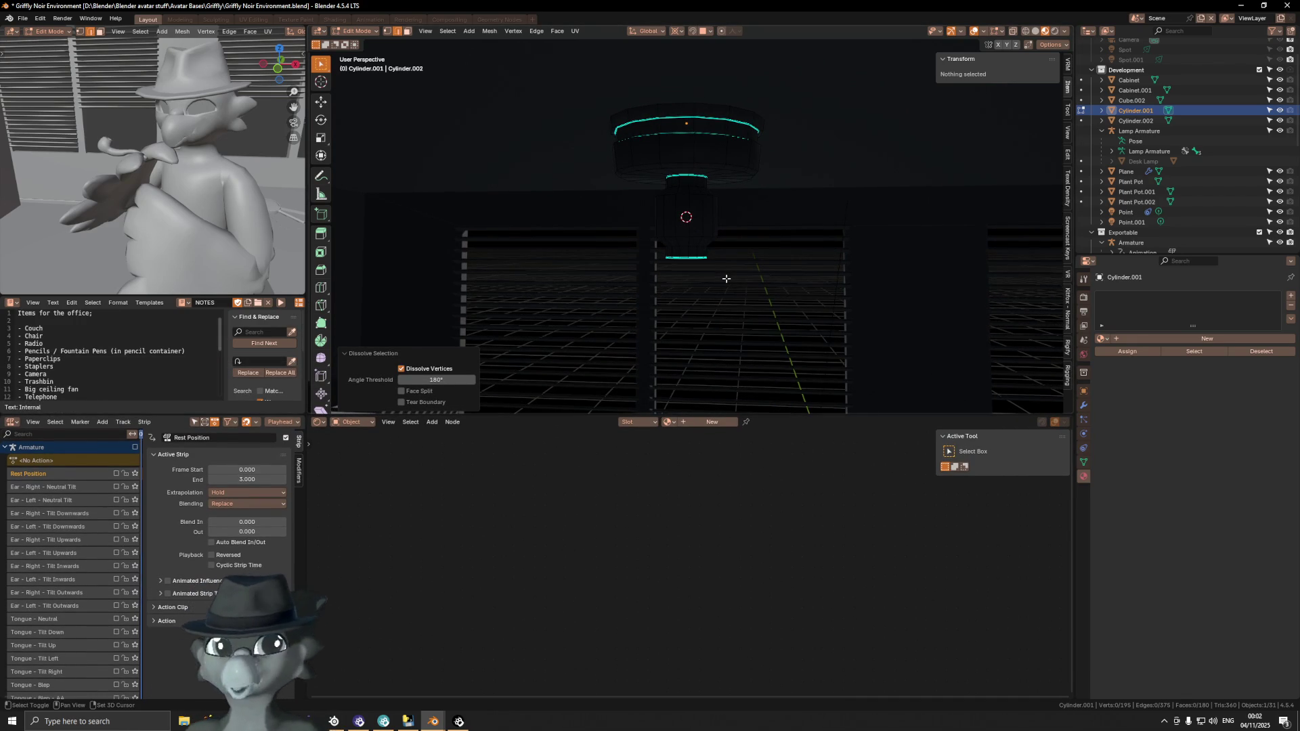
{"action": "scroll", "coordinate": [694, 259], "scroll_direction": "up", "scroll_amount": 3}
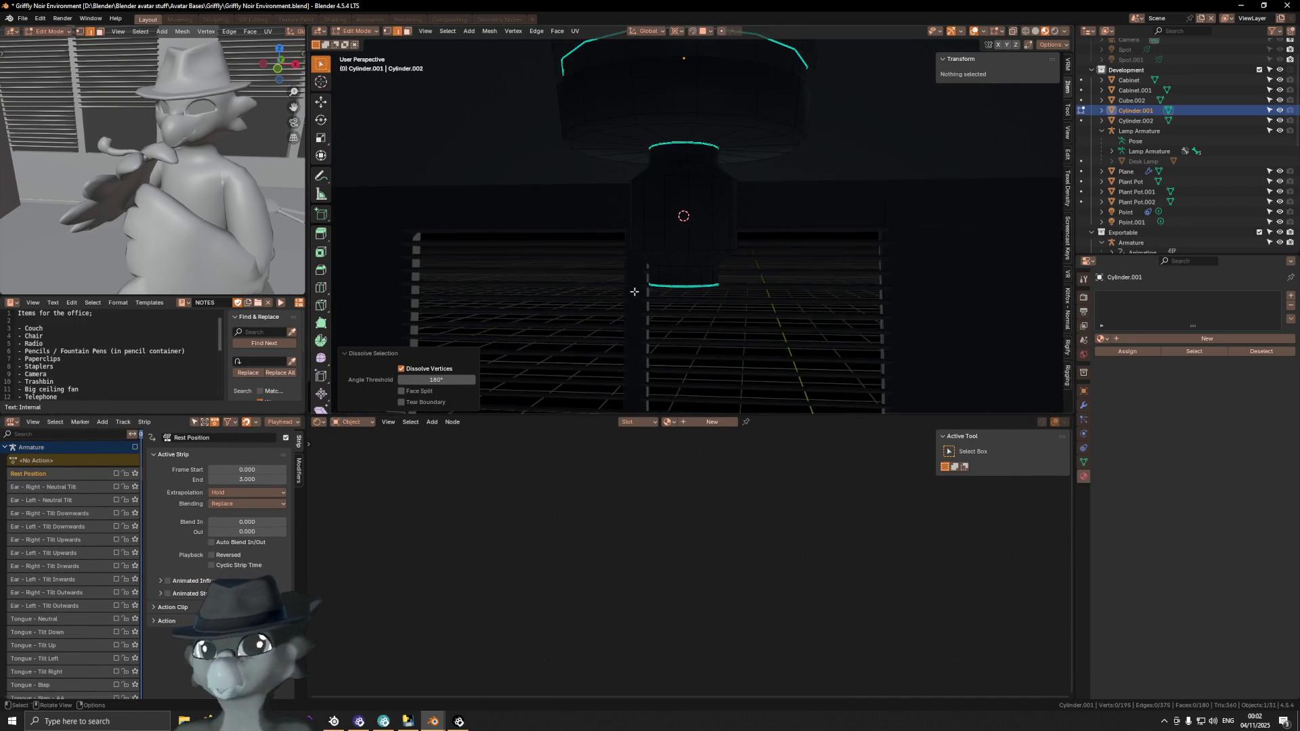
{"action": "left_click", "coordinate": [694, 279], "text": "alt"}
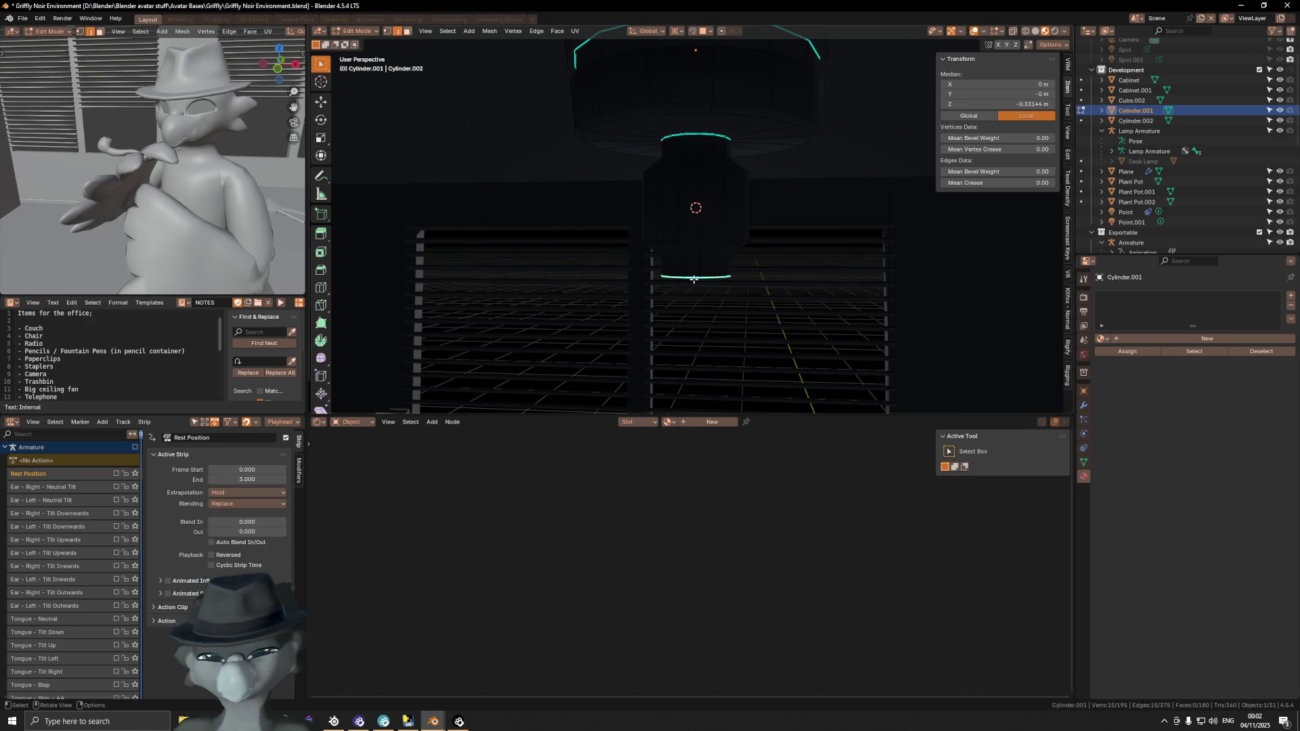
{"action": "key", "text": "KP_1"}
{"action": "middle_click_drag", "start_coordinate": [694, 278], "coordinate": [625, 248]}
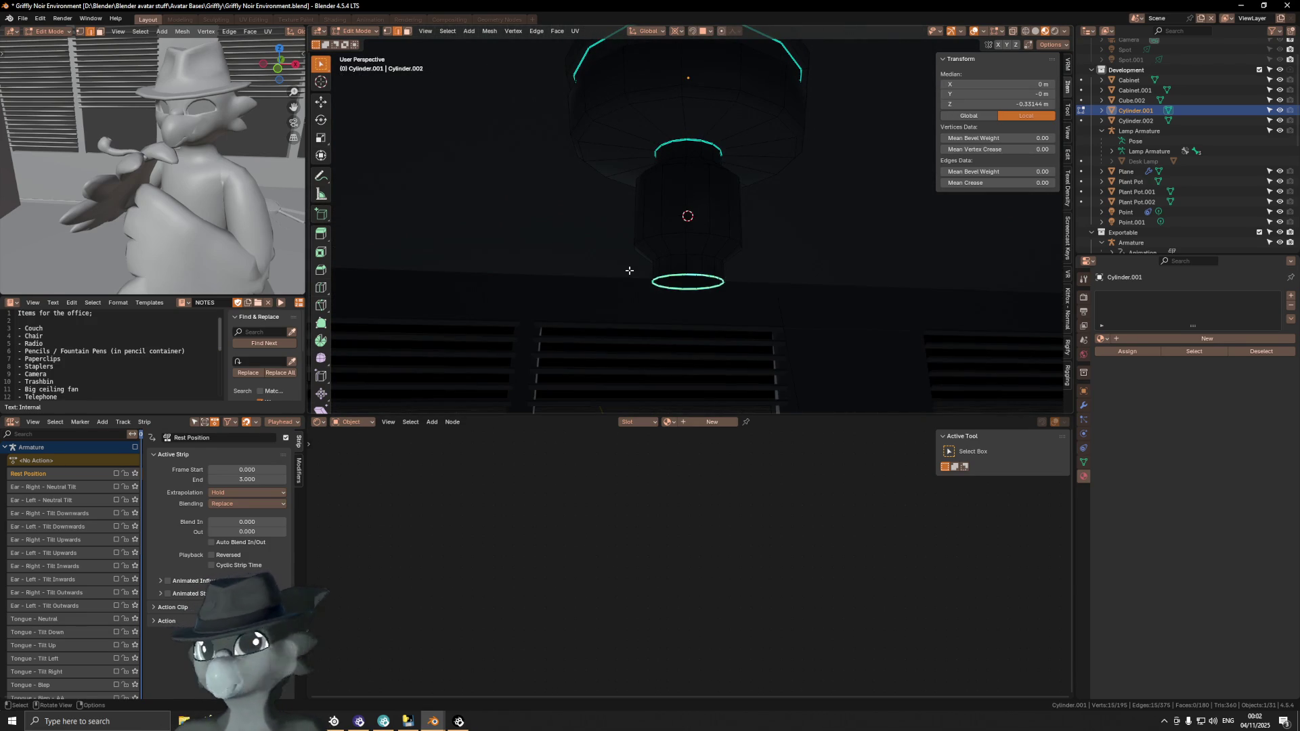
{"action": "key", "text": "KP_1"}
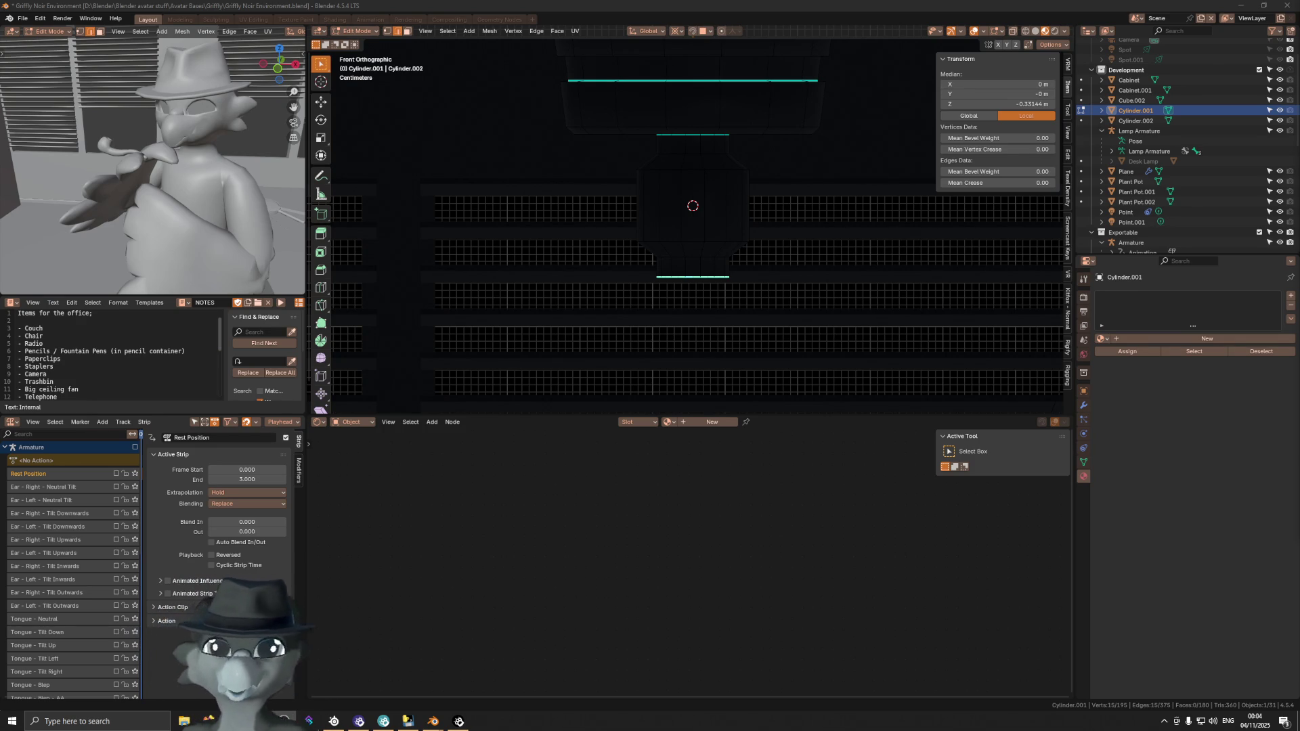
{"action": "scroll", "coordinate": [849, 211], "scroll_direction": "down", "scroll_amount": 5}
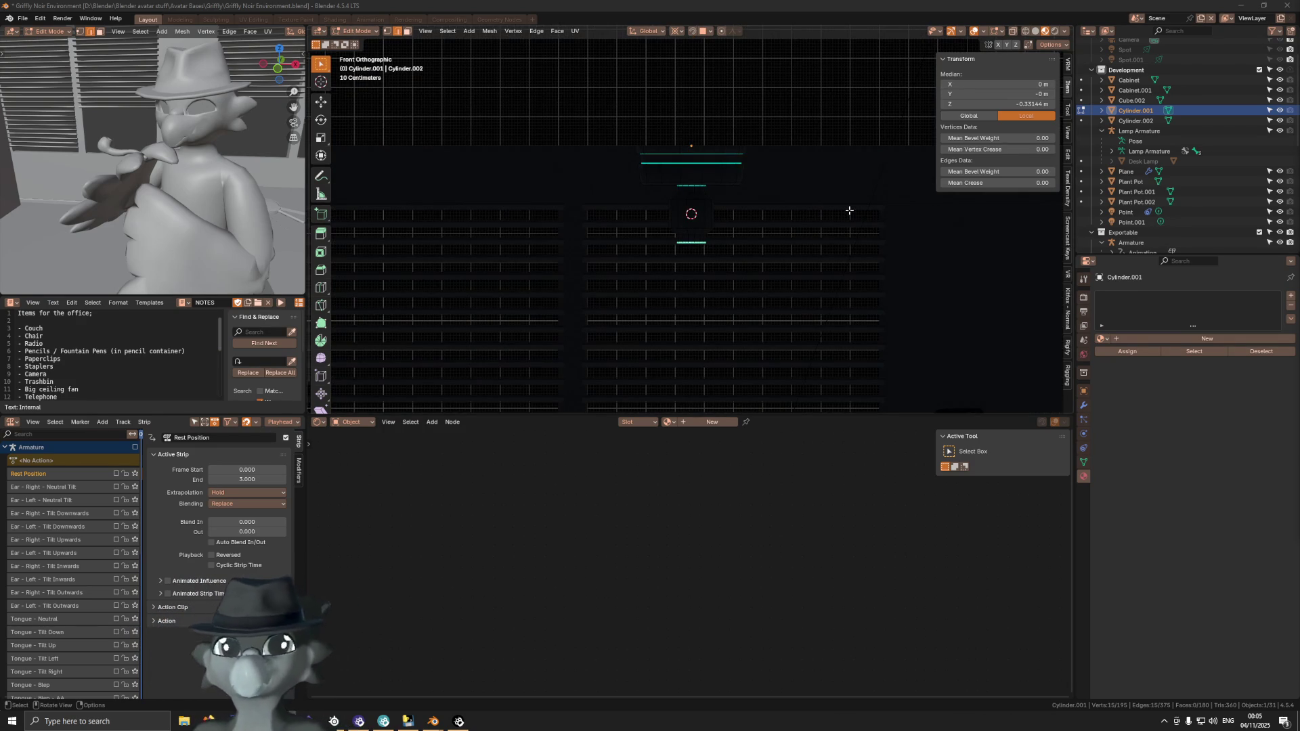
{"action": "middle_click_drag", "start_coordinate": [849, 210], "coordinate": [767, 232]}
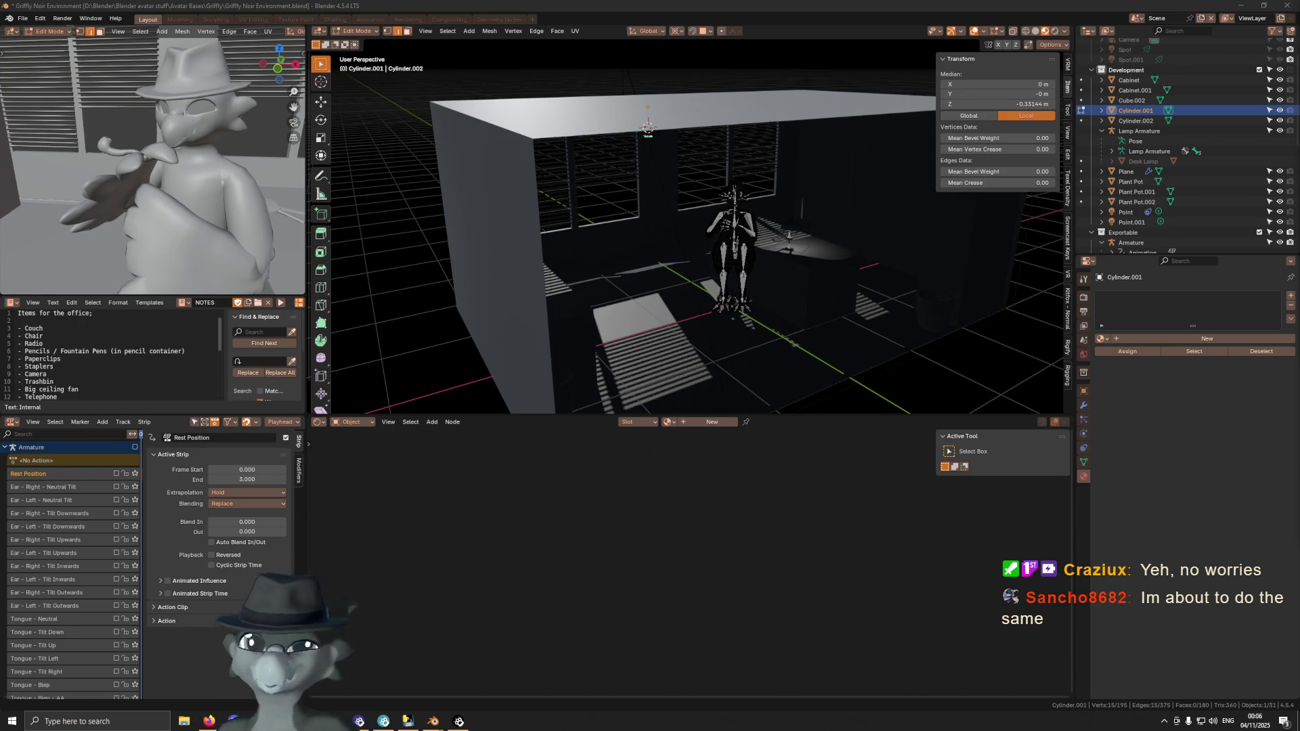
{"action": "middle_click_drag", "start_coordinate": [902, 114], "coordinate": [730, 223]}
{"action": "scroll", "coordinate": [729, 223], "scroll_direction": "up", "scroll_amount": 5}
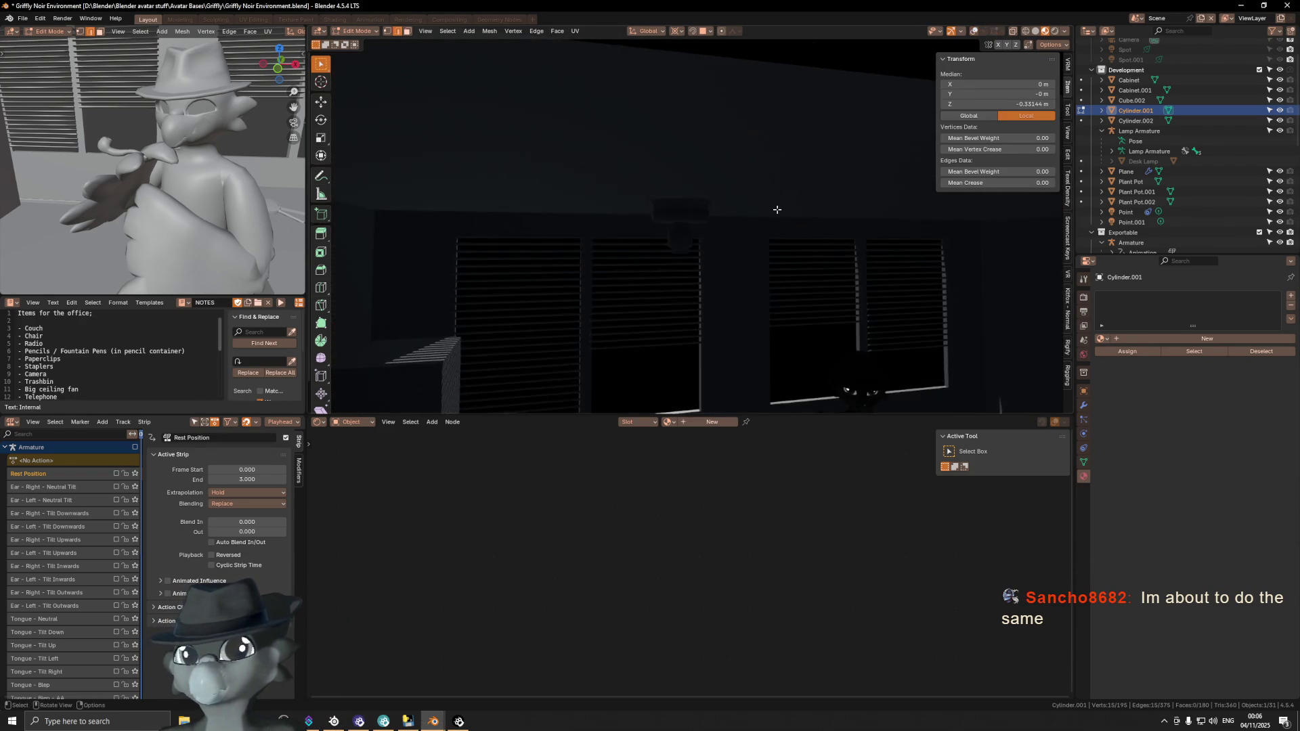
{"action": "scroll", "coordinate": [728, 228], "scroll_direction": "down", "scroll_amount": 5}
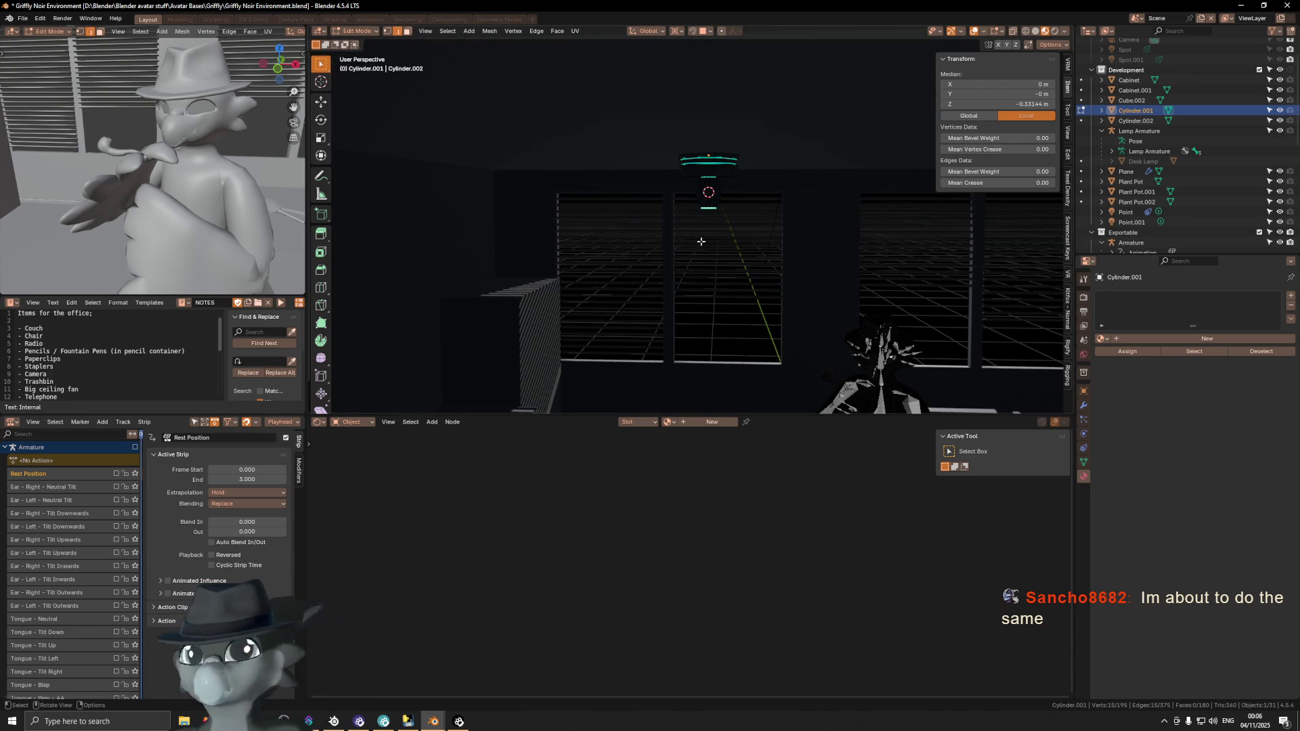
{"action": "middle_click_drag", "start_coordinate": [707, 203], "coordinate": [708, 202]}
{"action": "key", "text": "KP_1"}
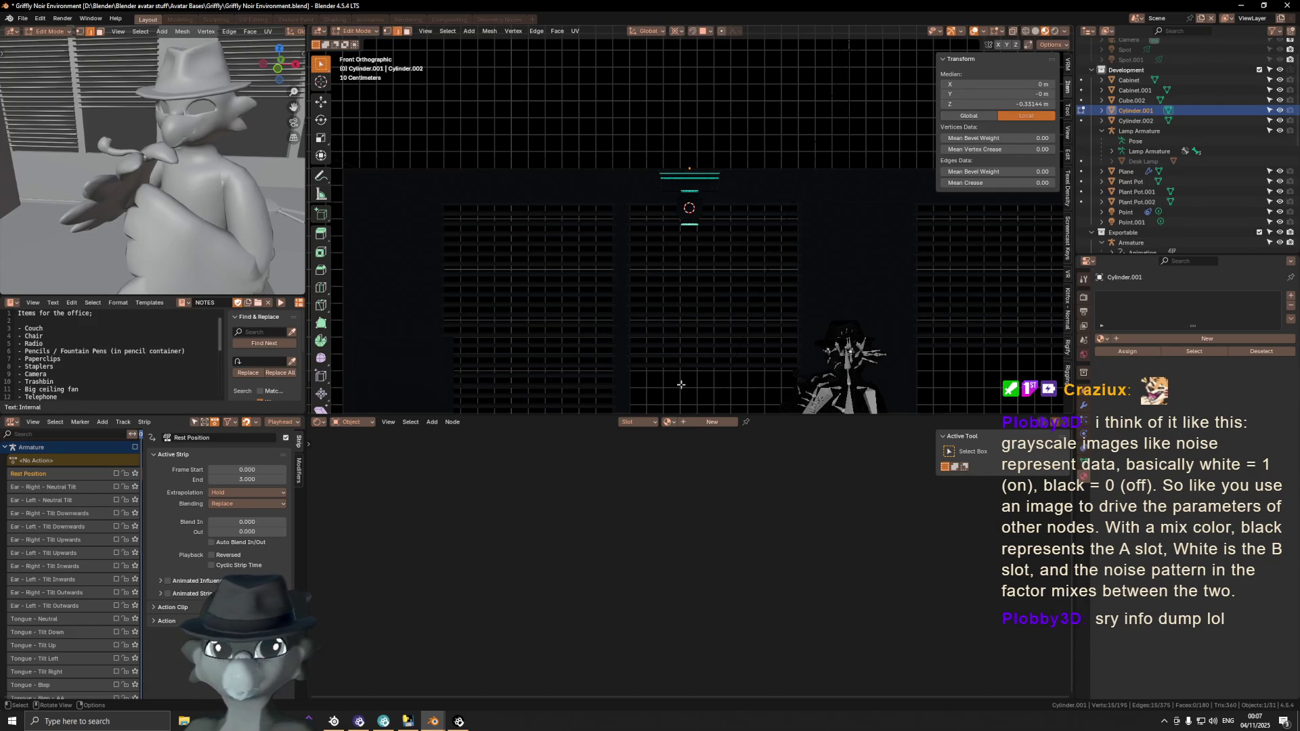
{"action": "scroll", "coordinate": [714, 291], "scroll_direction": "down", "scroll_amount": 2}
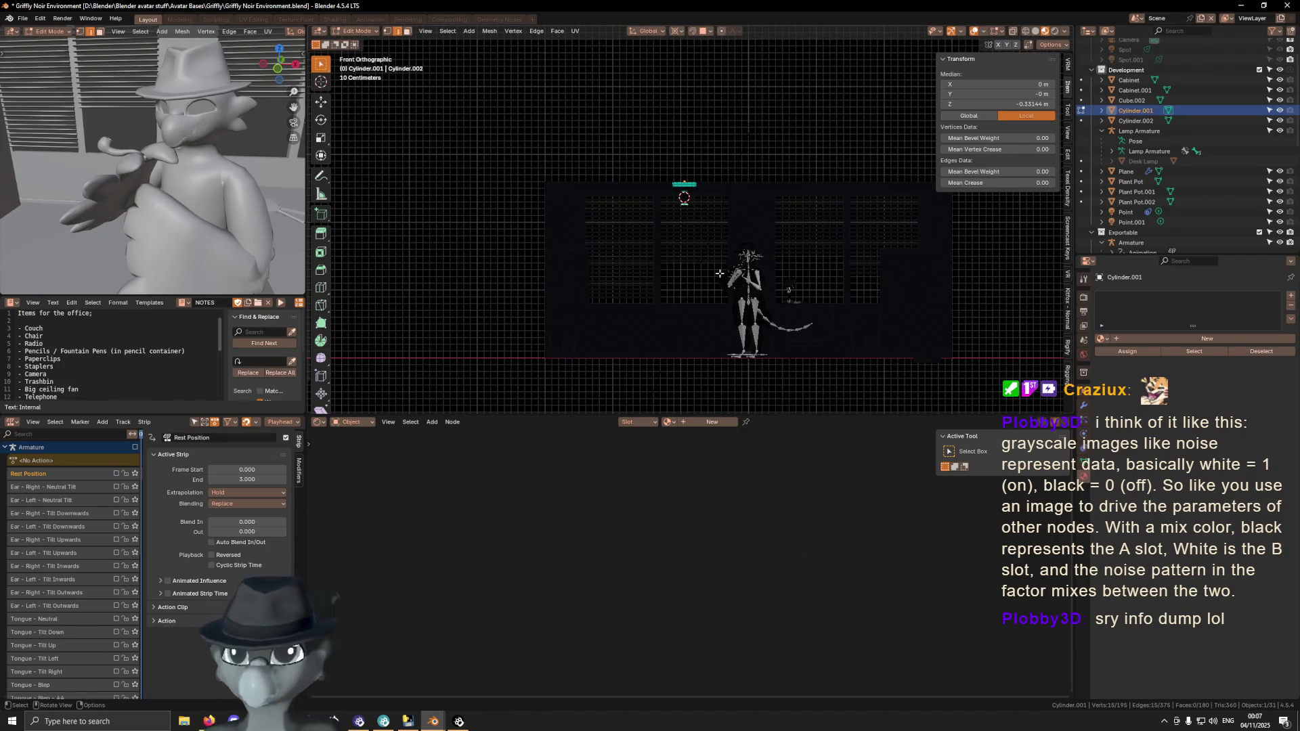
{"action": "scroll", "coordinate": [684, 210], "scroll_direction": "up", "scroll_amount": 4}
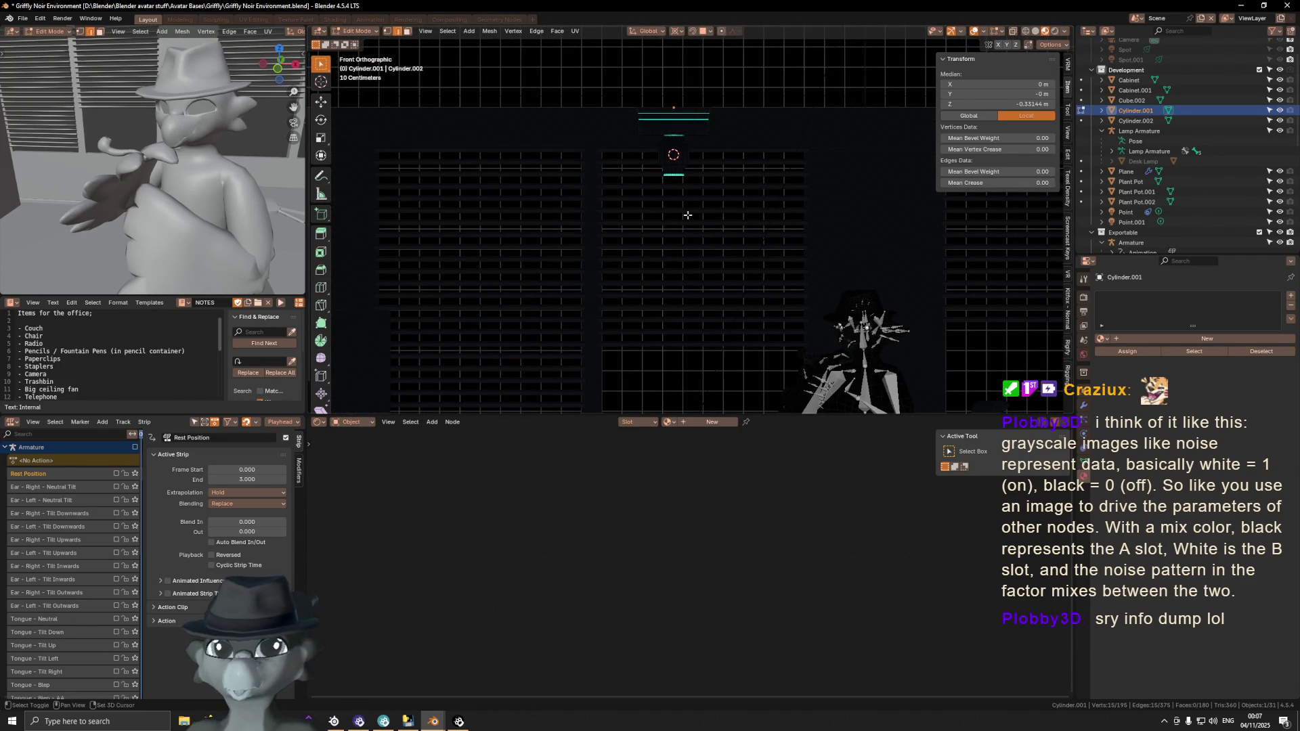
{"action": "scroll", "coordinate": [698, 230], "scroll_direction": "up", "scroll_amount": 2}
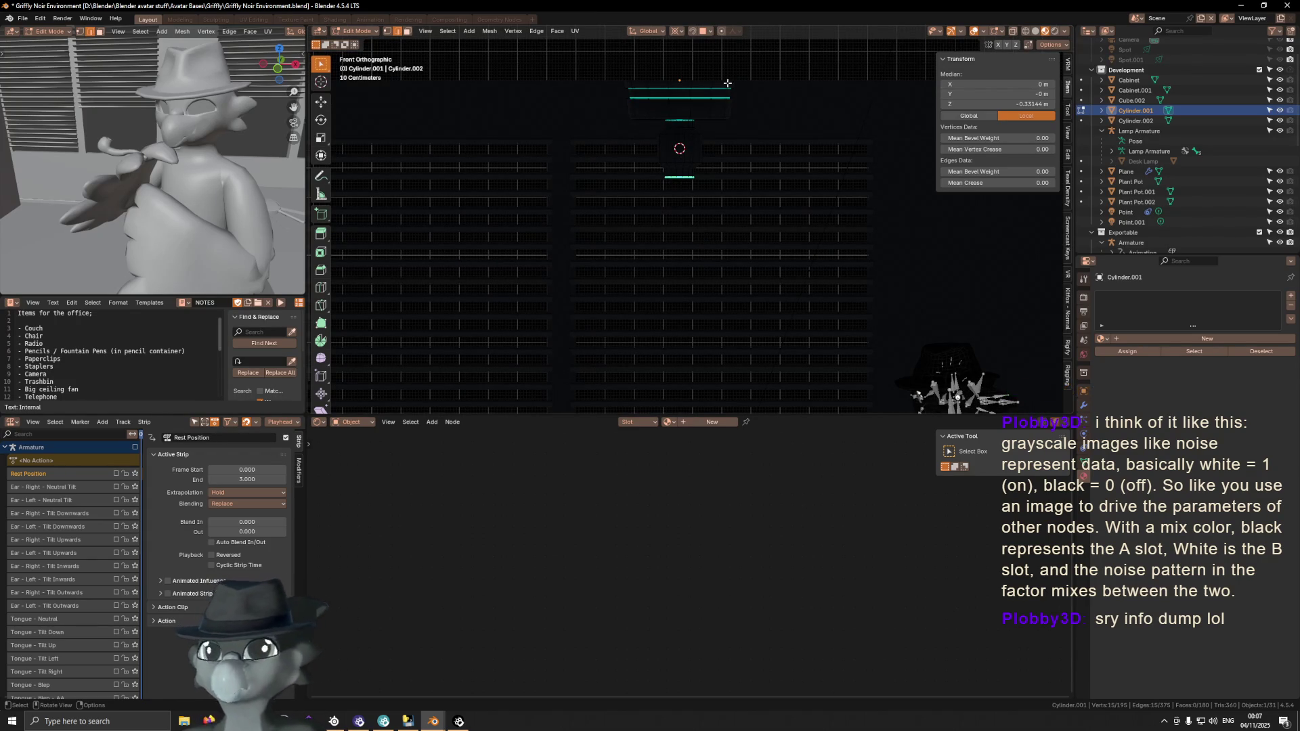
{"action": "scroll", "coordinate": [734, 155], "scroll_direction": "up", "scroll_amount": 1}
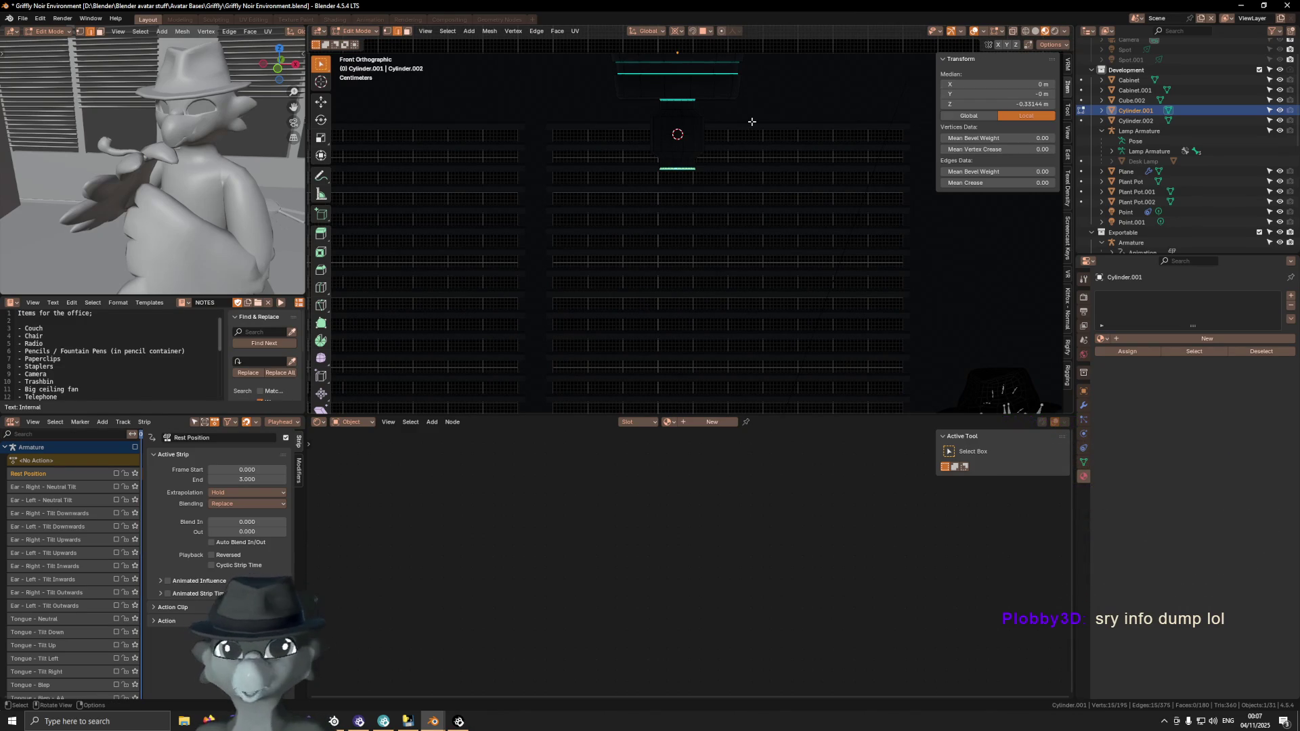
{"action": "middle_click_drag", "start_coordinate": [731, 102], "coordinate": [730, 104], "text": "shift"}
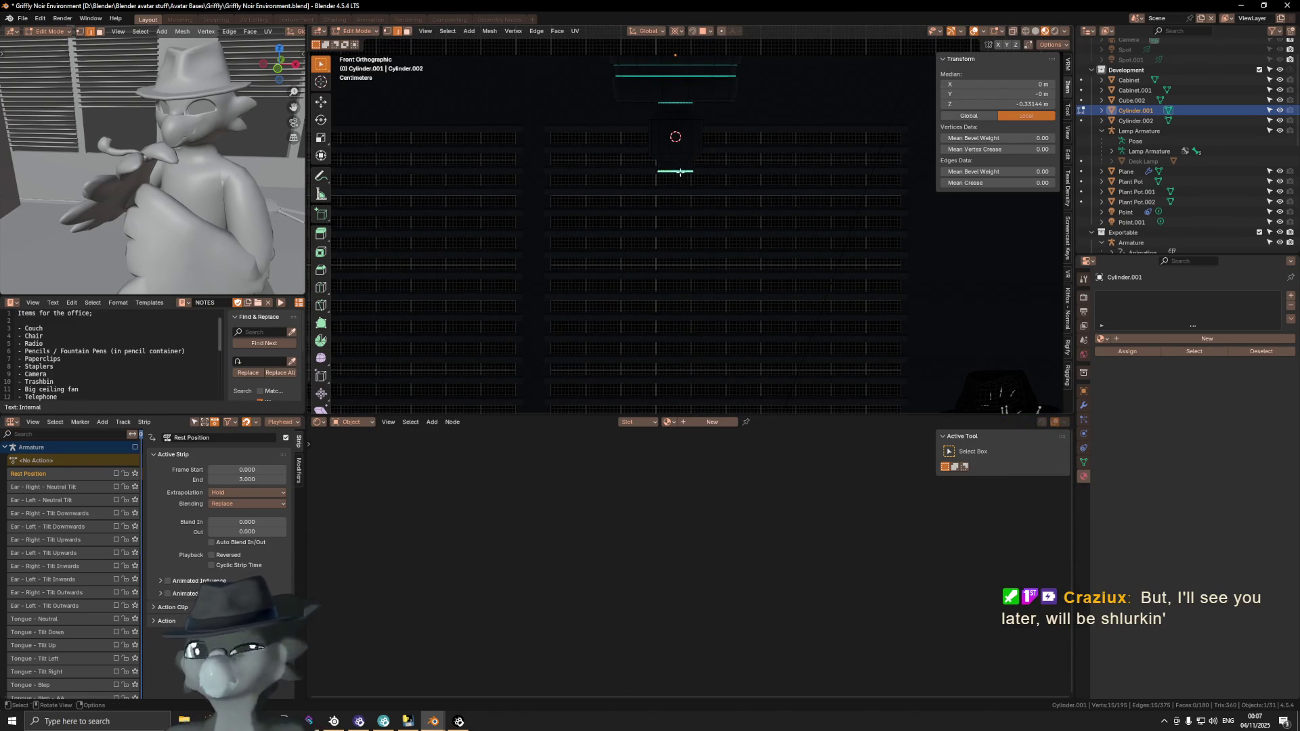
{"action": "middle_click_drag", "start_coordinate": [683, 176], "coordinate": [684, 193], "text": "shift"}
{"action": "scroll", "coordinate": [731, 229], "scroll_direction": "up", "scroll_amount": 1}
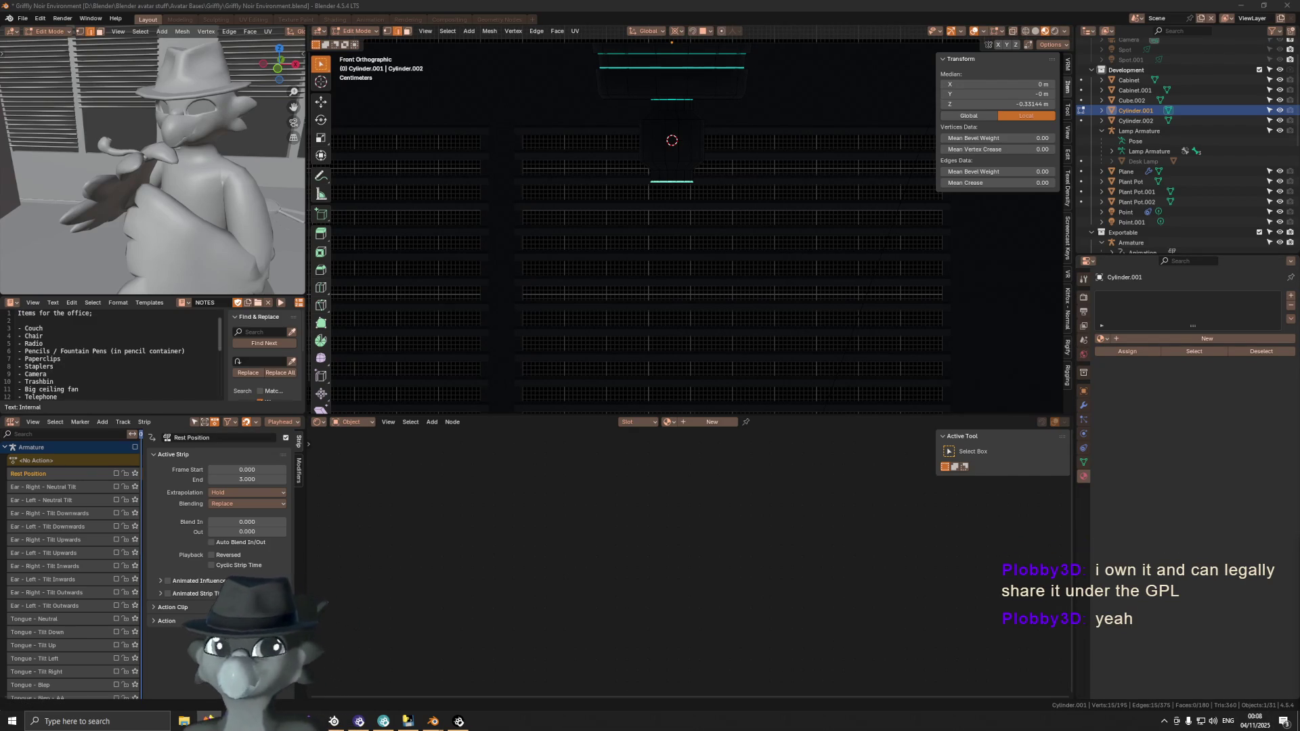
{"action": "scroll", "coordinate": [586, 291], "scroll_direction": "down", "scroll_amount": 2}
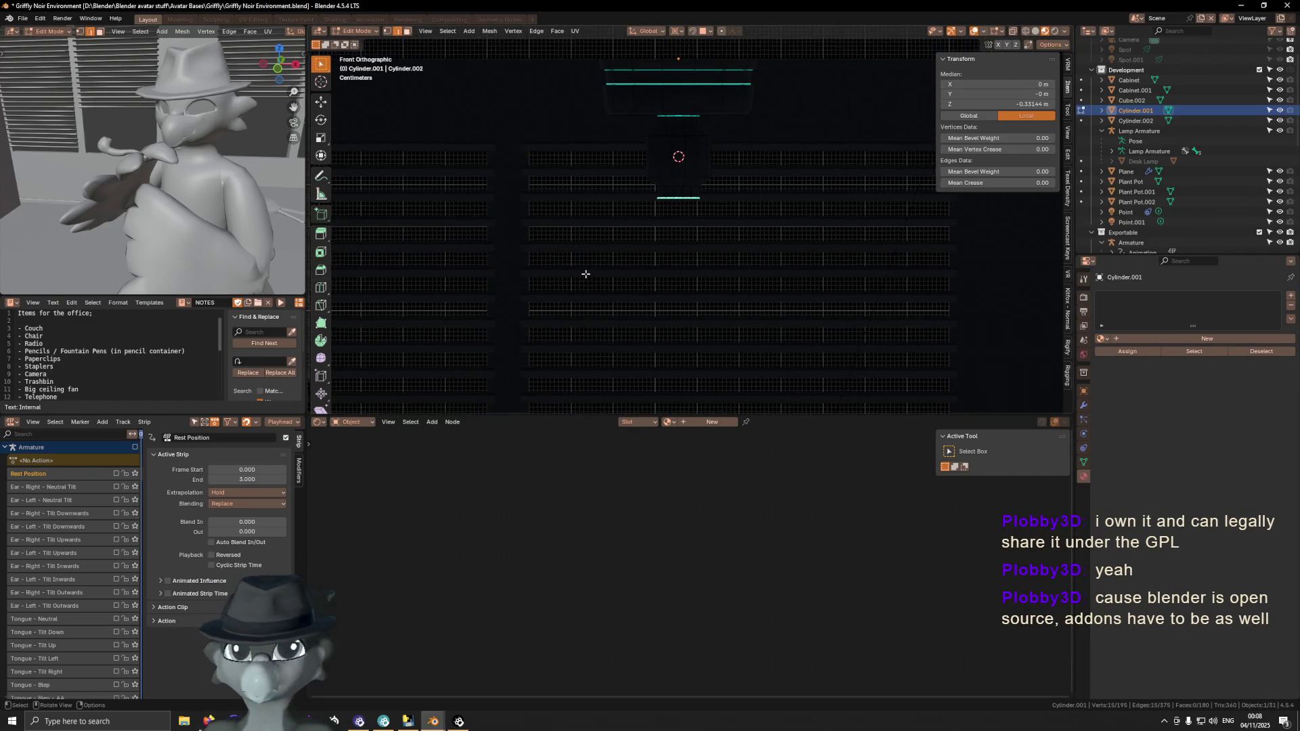
{"action": "scroll", "coordinate": [601, 309], "scroll_direction": "down", "scroll_amount": 1, "text": "shift"}
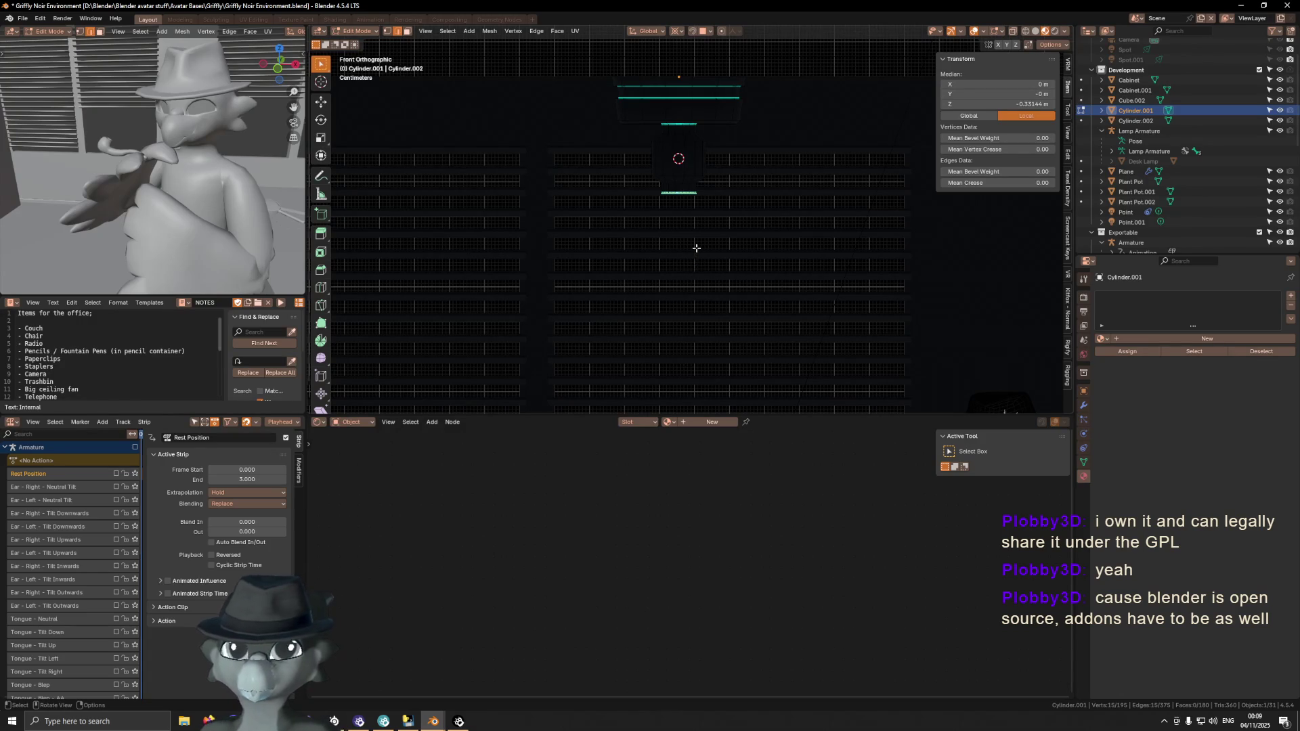
Extrude the bottom ring of Cylinder.001 0.0665 m straight down to Z -0.39794 m
{"action": "mouse_move", "coordinate": [758, 229]}
{"action": "middle_mouse_down", "text": "ctrl"}
{"action": "mouse_move", "coordinate": [766, 162]}
{"action": "mouse_move", "coordinate": [617, 233]}
{"action": "middle_mouse_up", "text": "ctrl"}
{"action": "key", "text": "e"}
{"action": "left_click", "coordinate": [757, 264]}
{"action": "key", "text": "ctrl+z"}
{"action": "key", "text": "KP_1"}
{"action": "key", "text": "e"}
{"action": "right_click", "coordinate": [702, 276]}
{"action": "key", "text": "g"}
{"action": "key", "text": "z"}
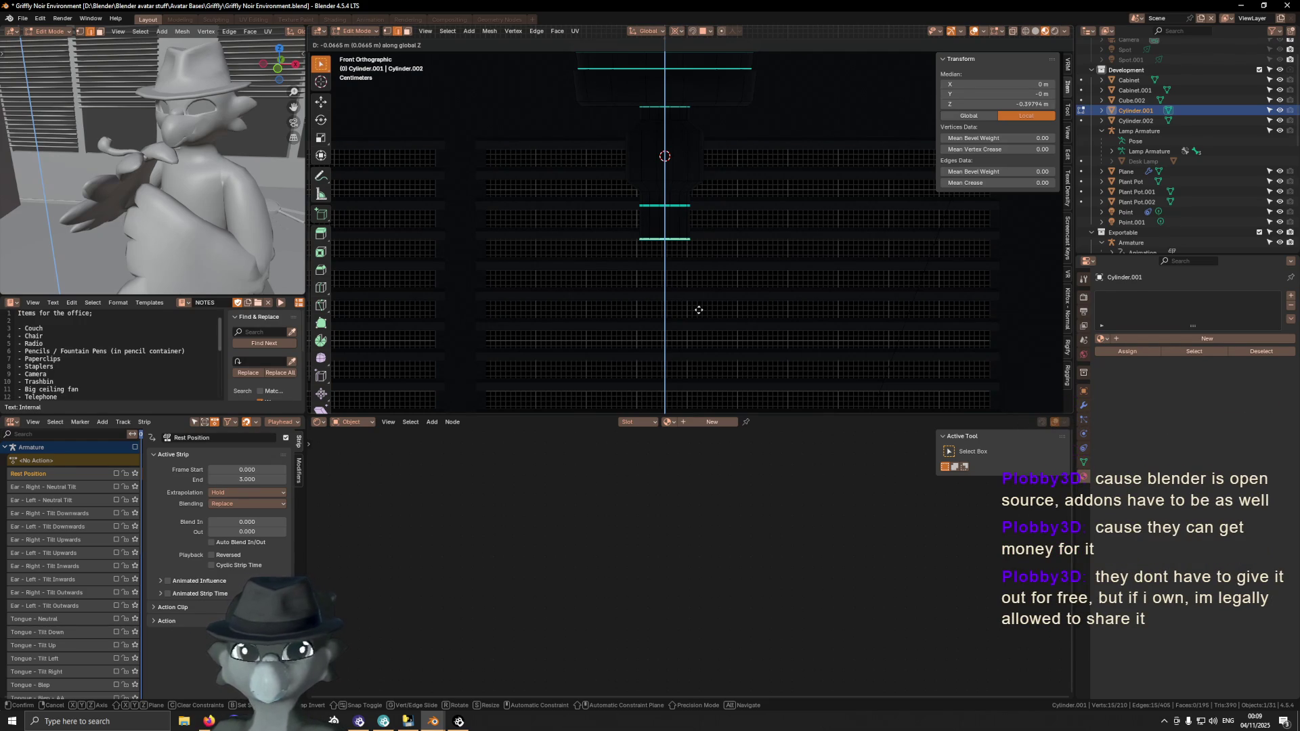
{"action": "left_click", "coordinate": [699, 310]}
{"action": "mouse_move", "coordinate": [723, 270]}
{"action": "middle_mouse_down", "text": "shift"}
{"action": "mouse_move", "coordinate": [802, 325]}
{"action": "mouse_move", "coordinate": [768, 311]}
{"action": "middle_mouse_up", "text": "shift"}
{"action": "scroll", "coordinate": [775, 338], "scroll_direction": "up", "scroll_amount": 1}
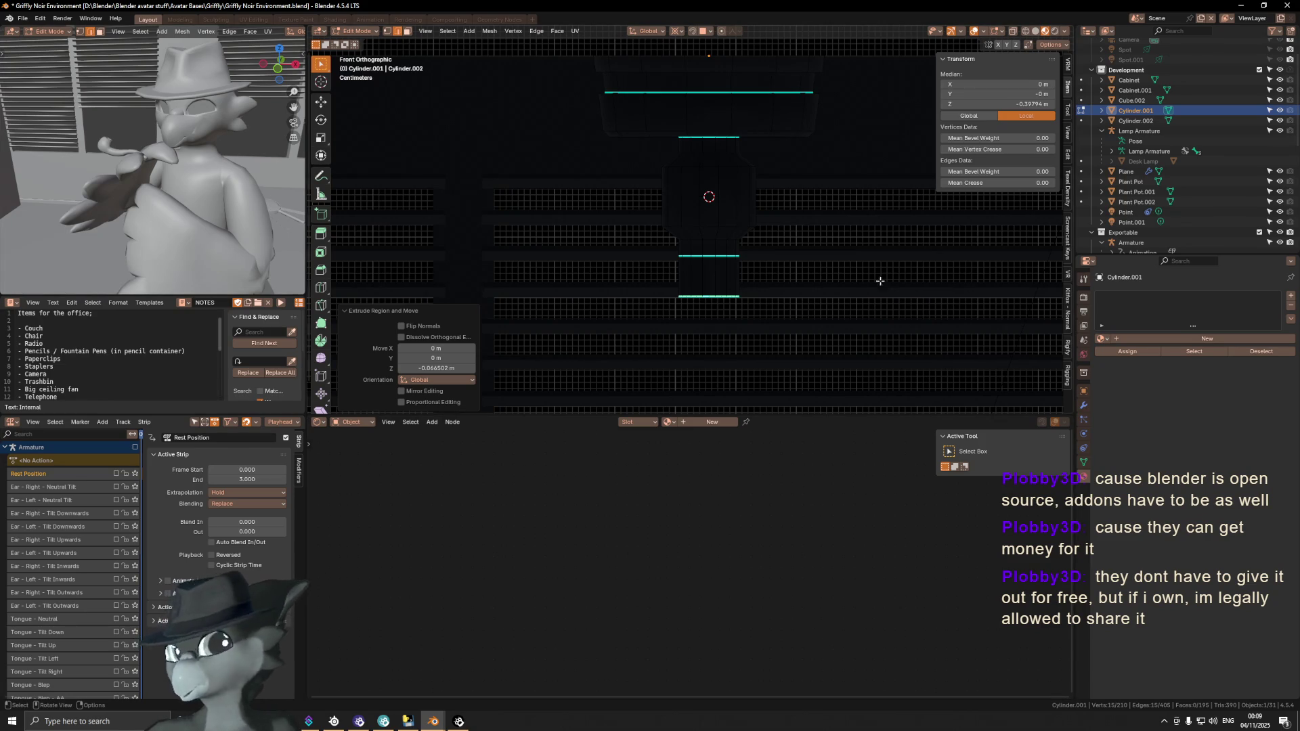
{"action": "key", "text": "alt+Tab"}
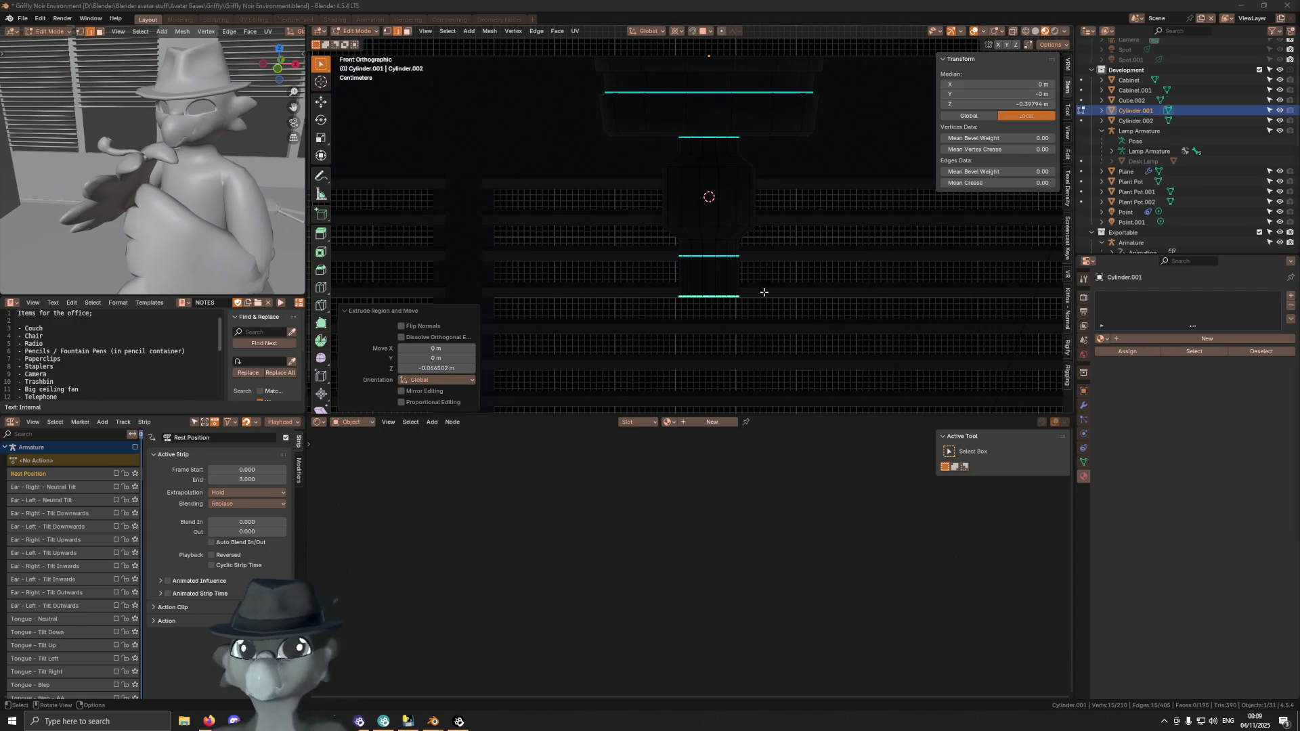
Add a loop cut across the middle of the newly extruded section
{"action": "key", "text": "ctrl+r"}
{"action": "left_click", "coordinate": [728, 267]}
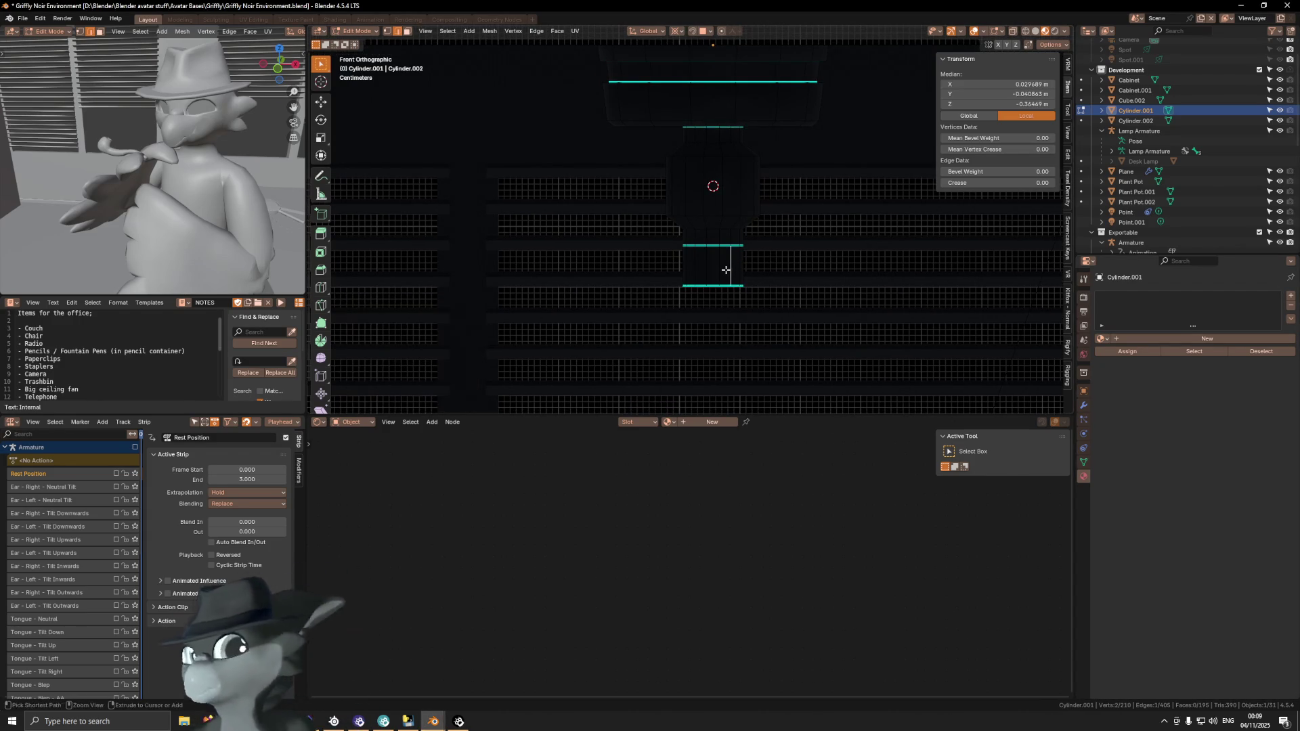
{"action": "left_click", "coordinate": [709, 259]}
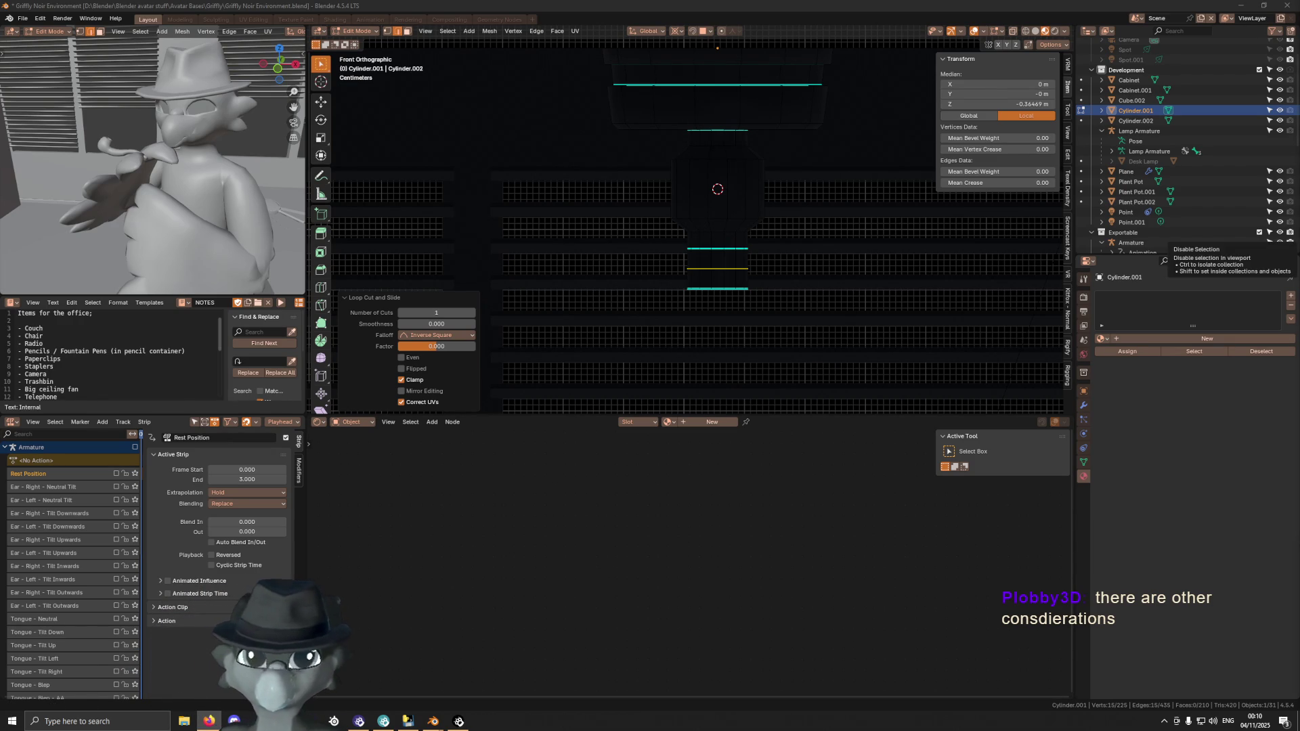
{"action": "middle_click_drag", "start_coordinate": [816, 250], "coordinate": [820, 227], "text": "shift"}
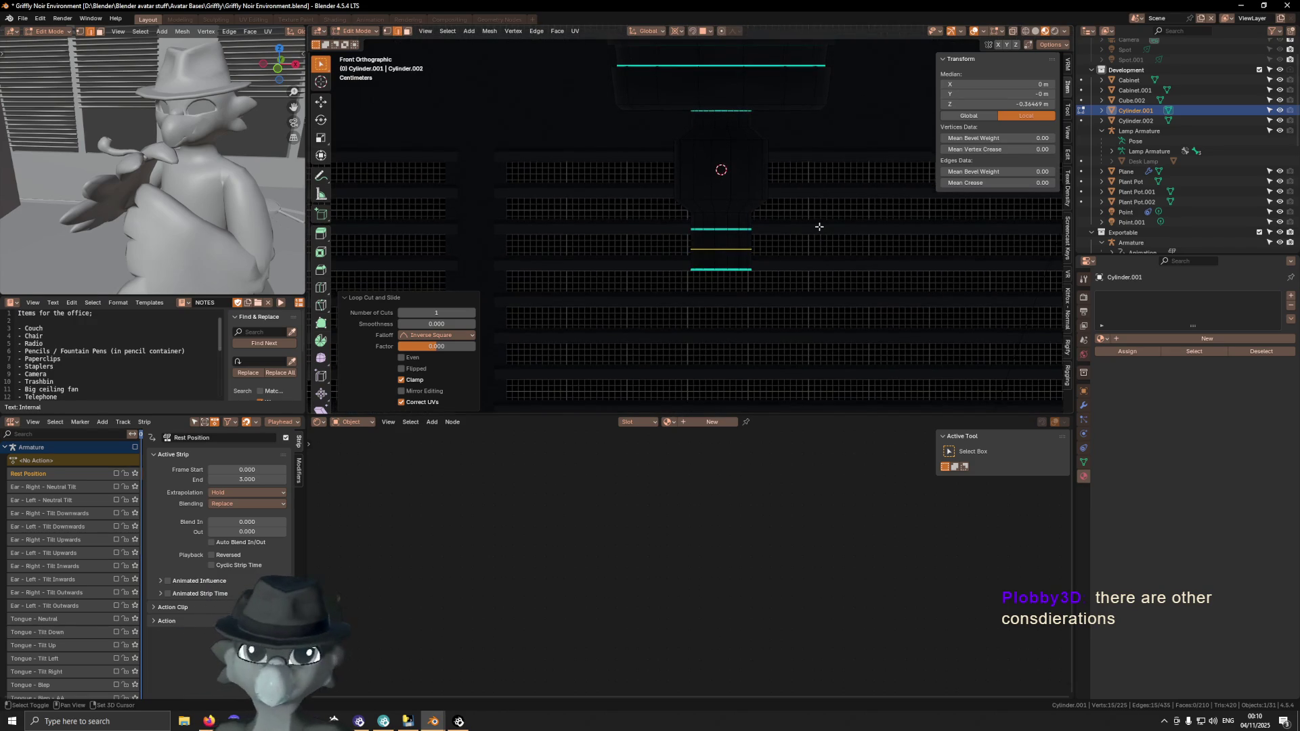
Change the pivot point and widen the new edge loop by scaling it to 1.559
{"action": "key", "text": "s"}
{"action": "key", "text": "Escape"}
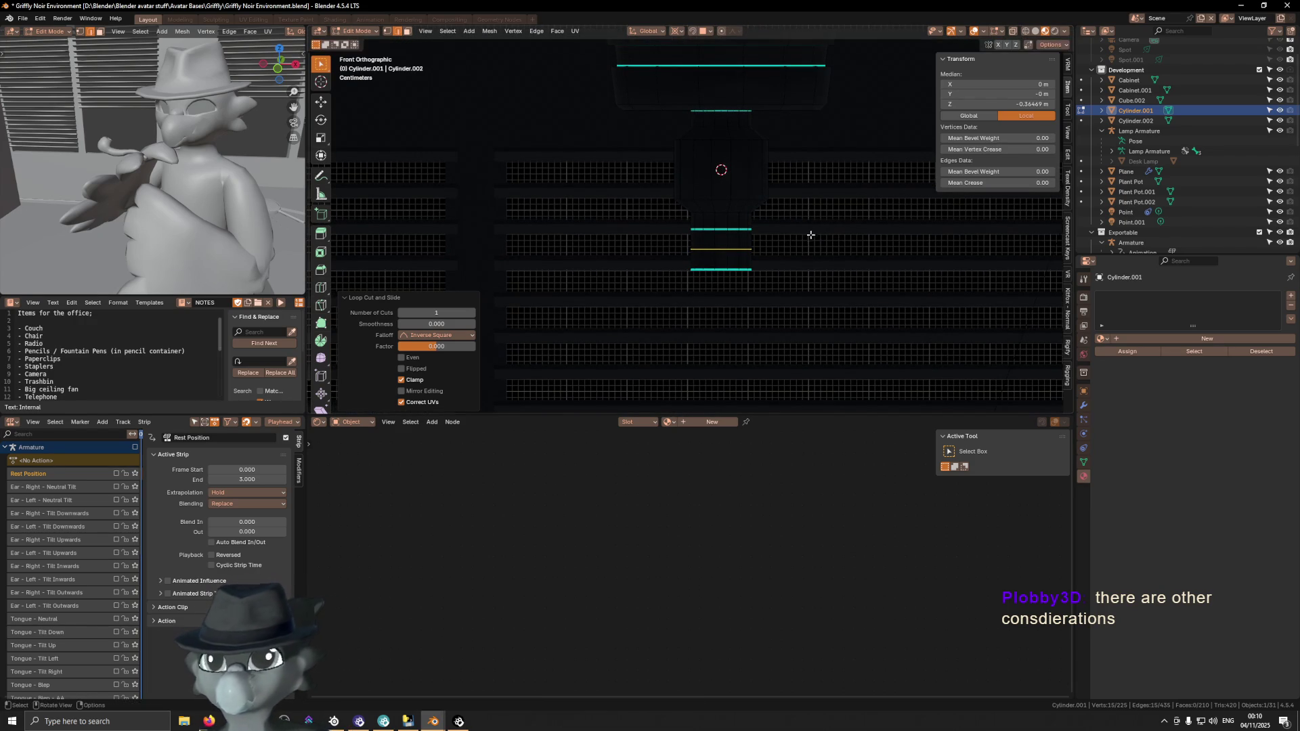
{"action": "left_click", "coordinate": [677, 31]}
{"action": "left_click", "coordinate": [705, 52]}
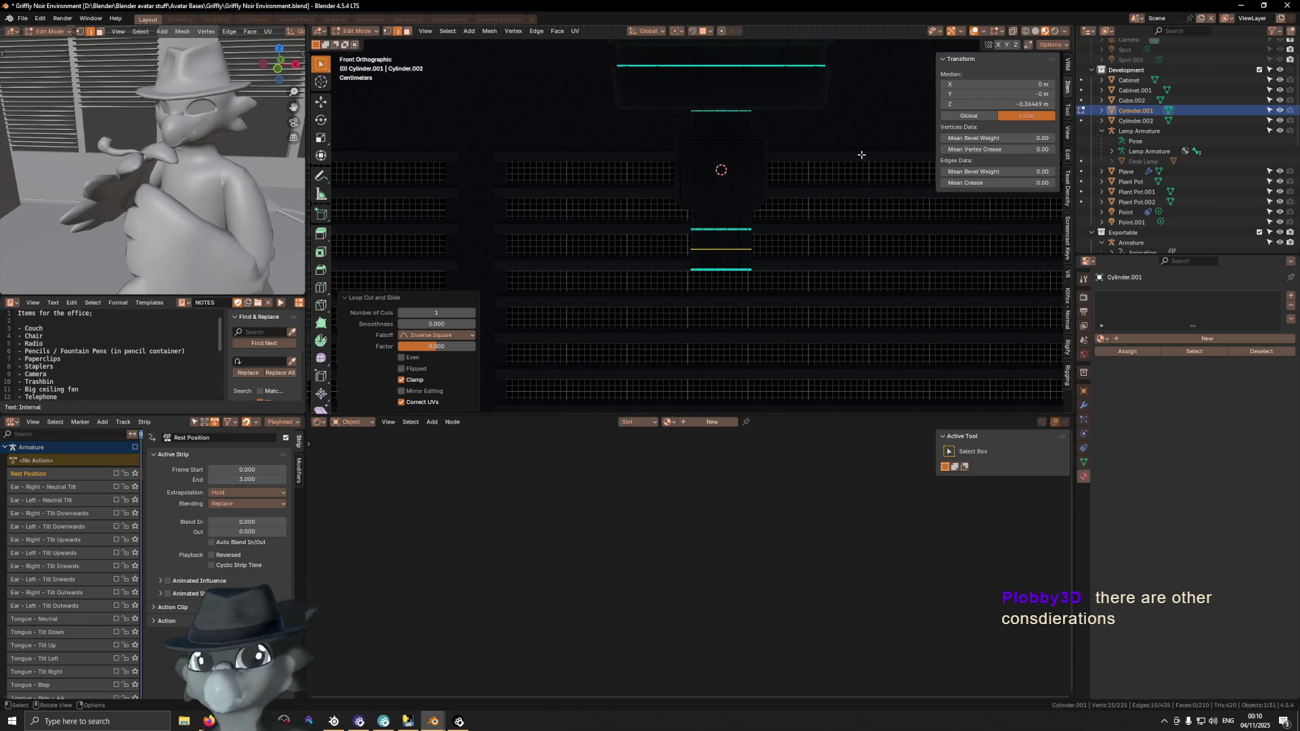
{"action": "key", "text": "s"}
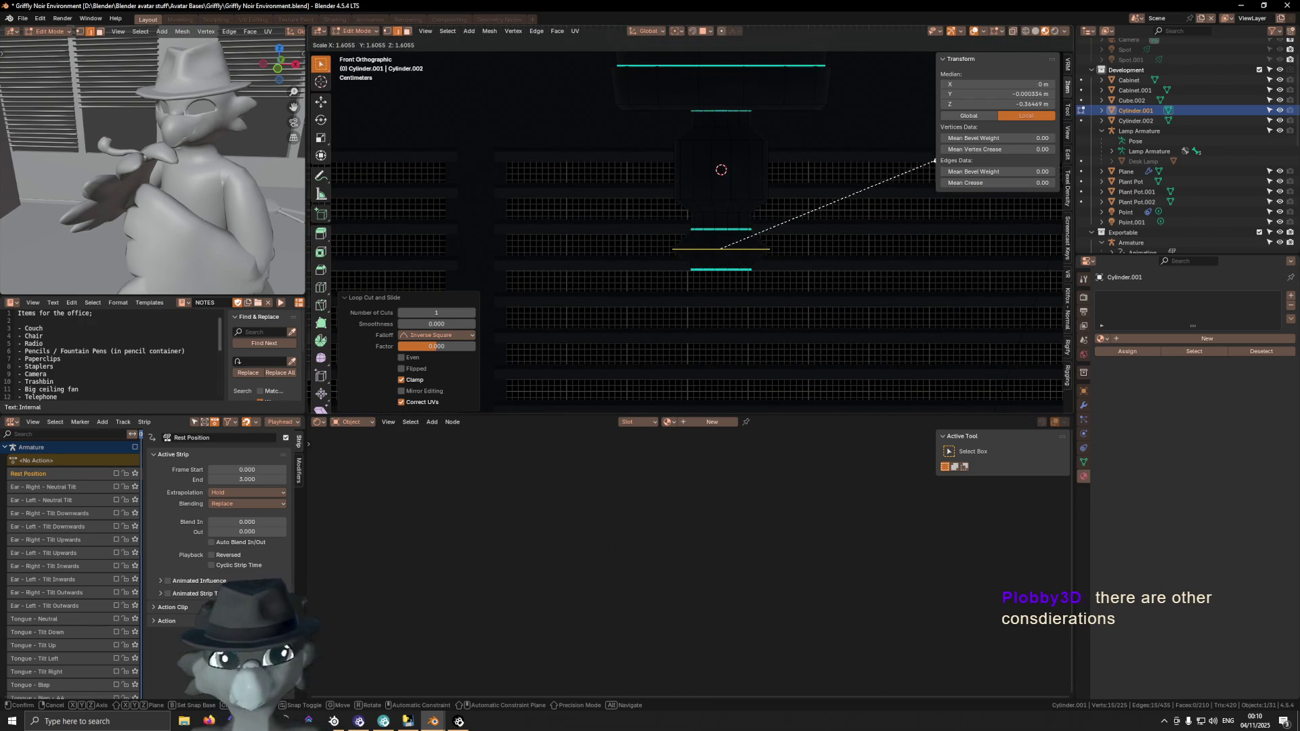
{"action": "left_click", "coordinate": [931, 161]}
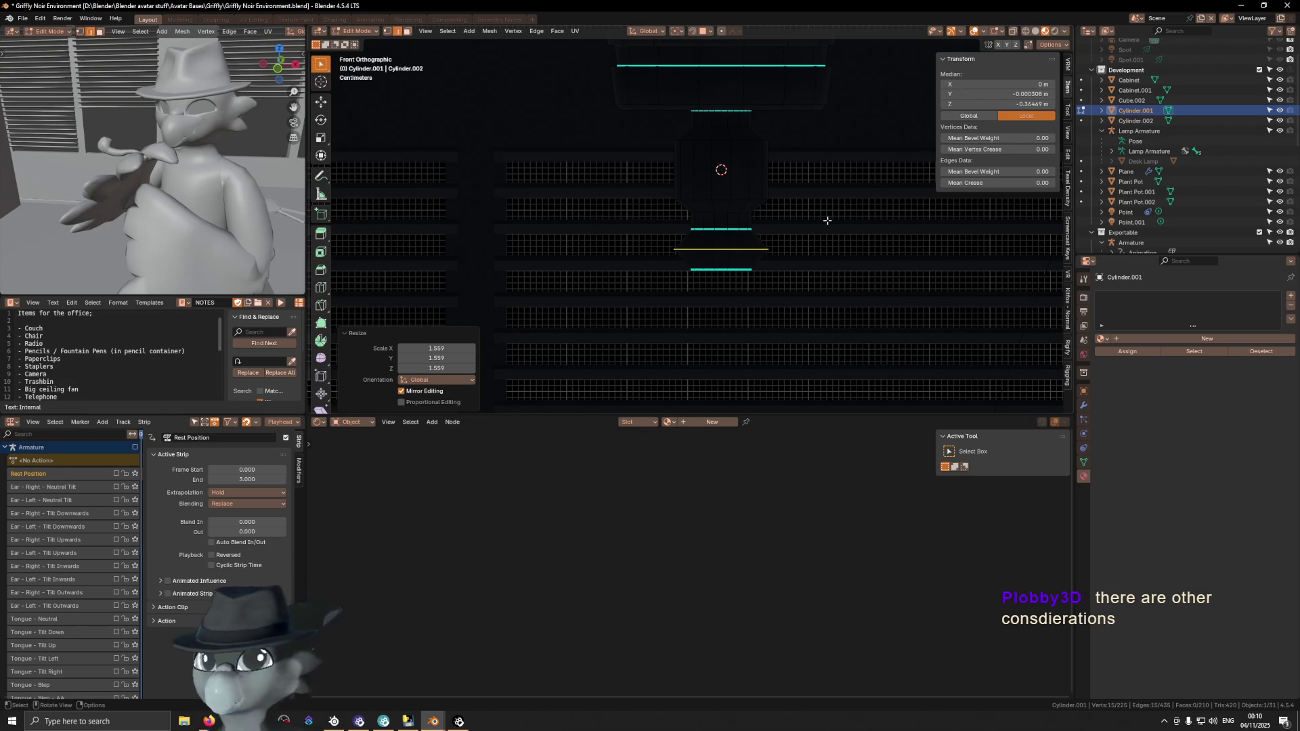
Bevel the widened loop by 0.00608 m and begin stretching the strip vertically
{"action": "key", "text": "ctrl+b"}
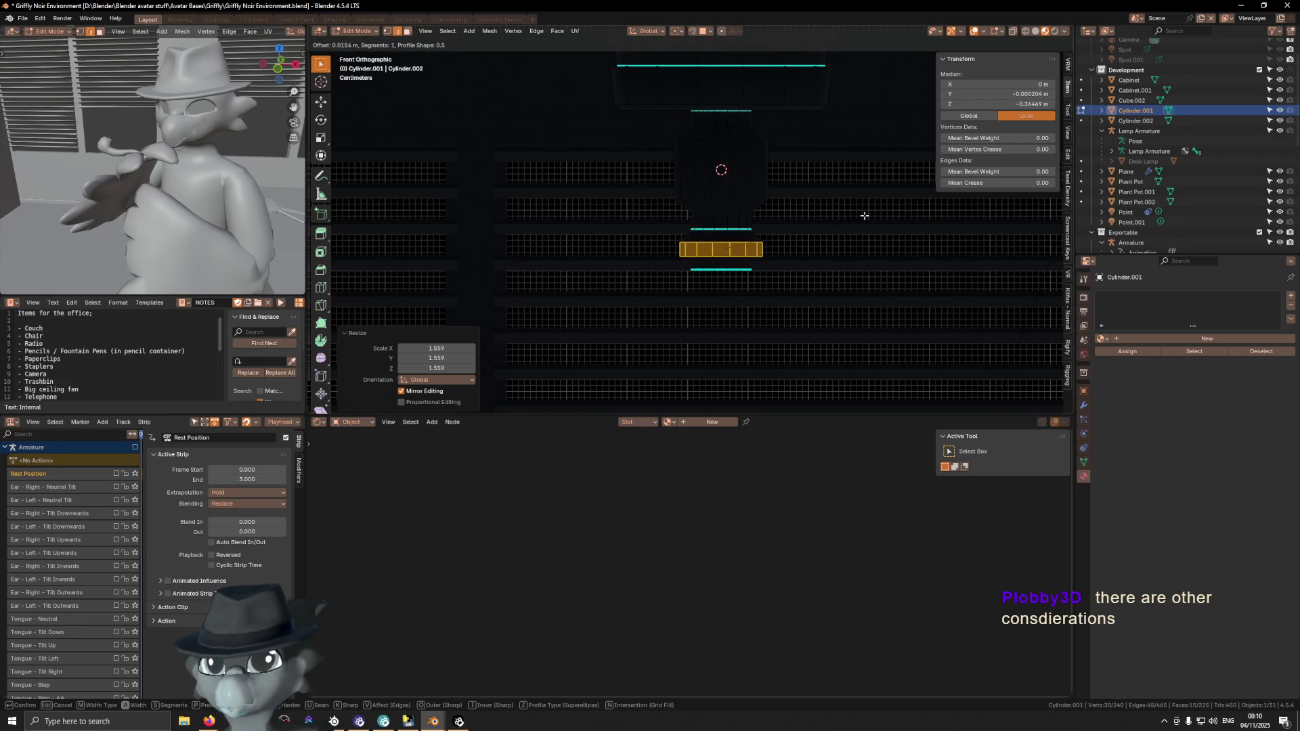
{"action": "left_click", "coordinate": [860, 219]}
{"action": "key", "text": "s"}
{"action": "key", "text": "z"}
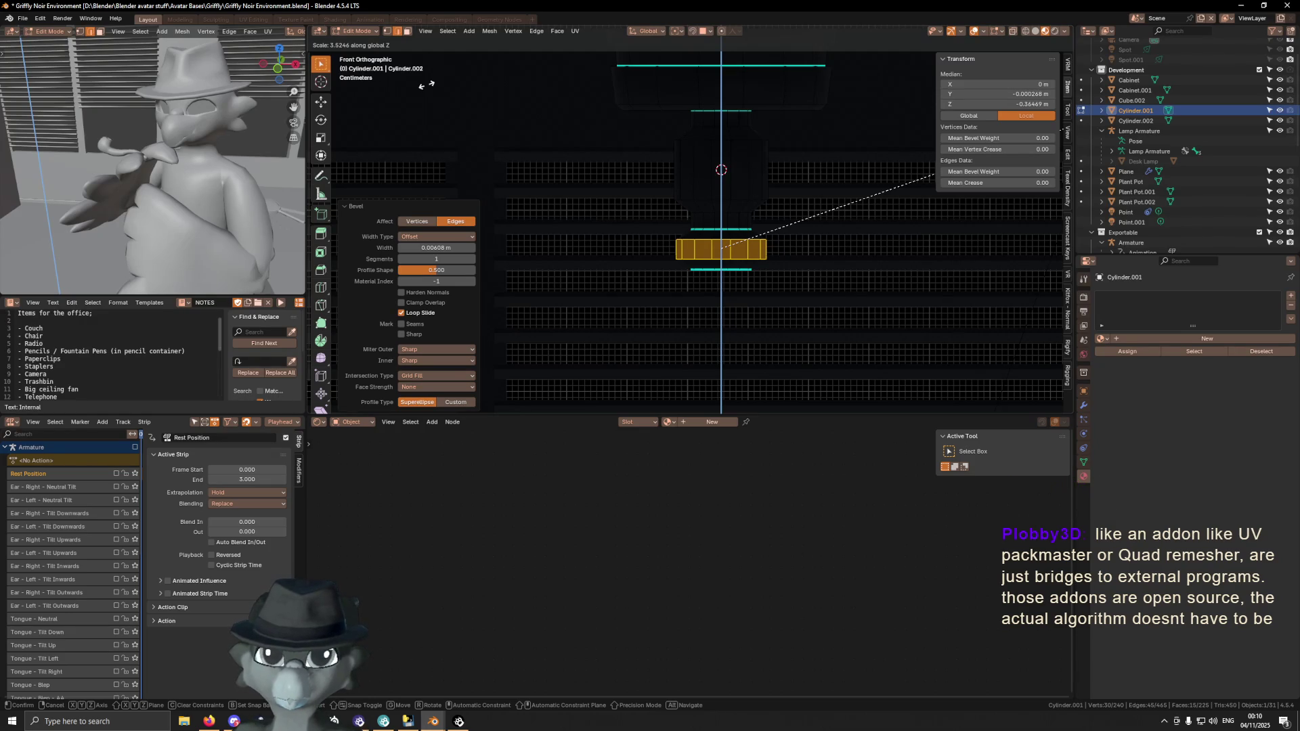
Set the taller strip height, then move the bottom tapered face ring lower along Z
{"action": "left_click", "coordinate": [427, 85]}
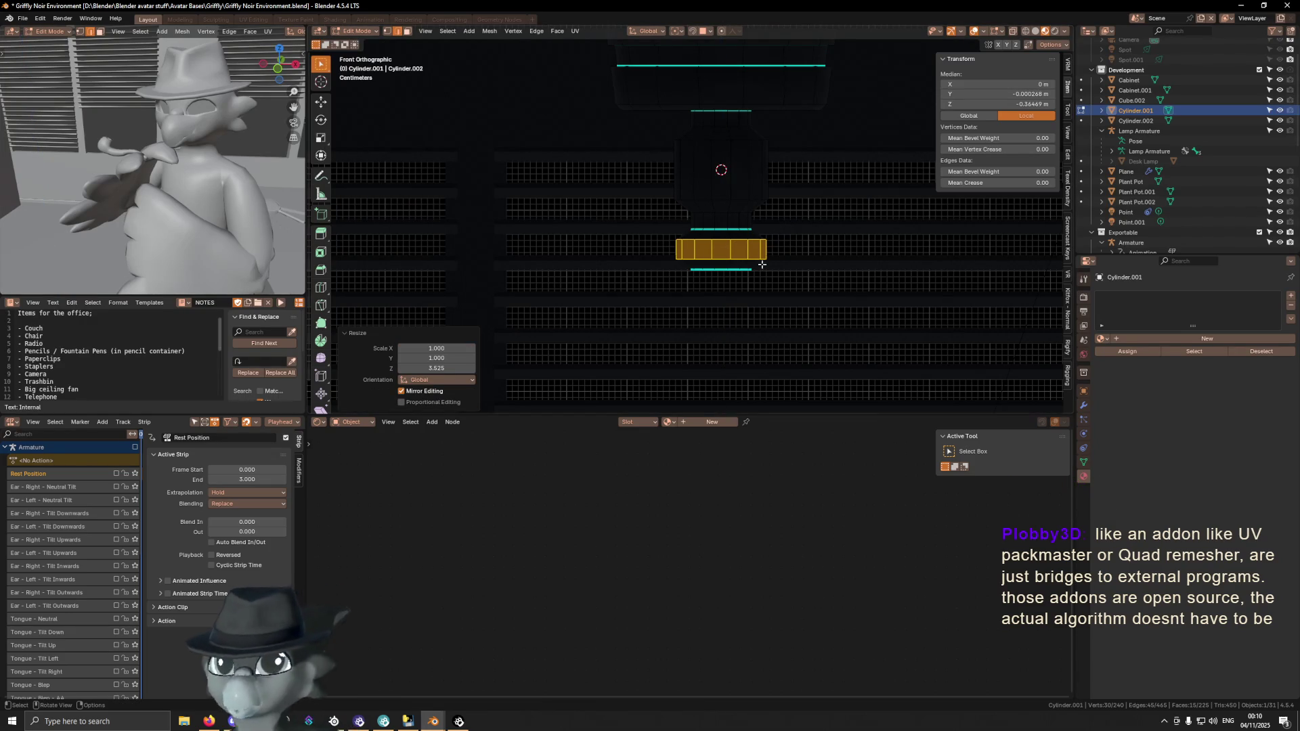
{"action": "left_click", "coordinate": [726, 266], "text": "alt"}
{"action": "key", "text": "g"}
{"action": "key", "text": "z"}
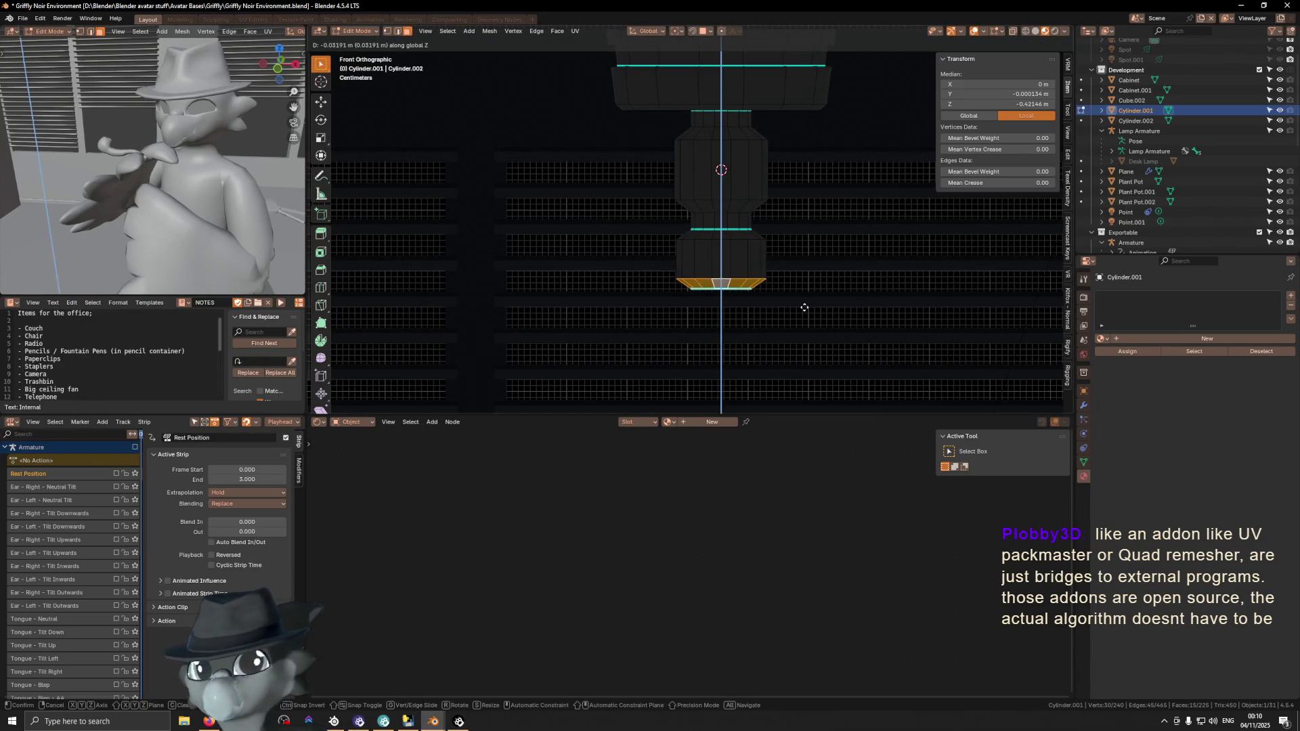
{"action": "left_click", "coordinate": [804, 300]}
Add an unslid loop cut and push it outward by 0.00756 m
{"action": "key", "text": "ctrl+r"}
{"action": "left_click", "coordinate": [722, 252]}
{"action": "right_click", "coordinate": [722, 252]}
{"action": "key", "text": "alt+s"}
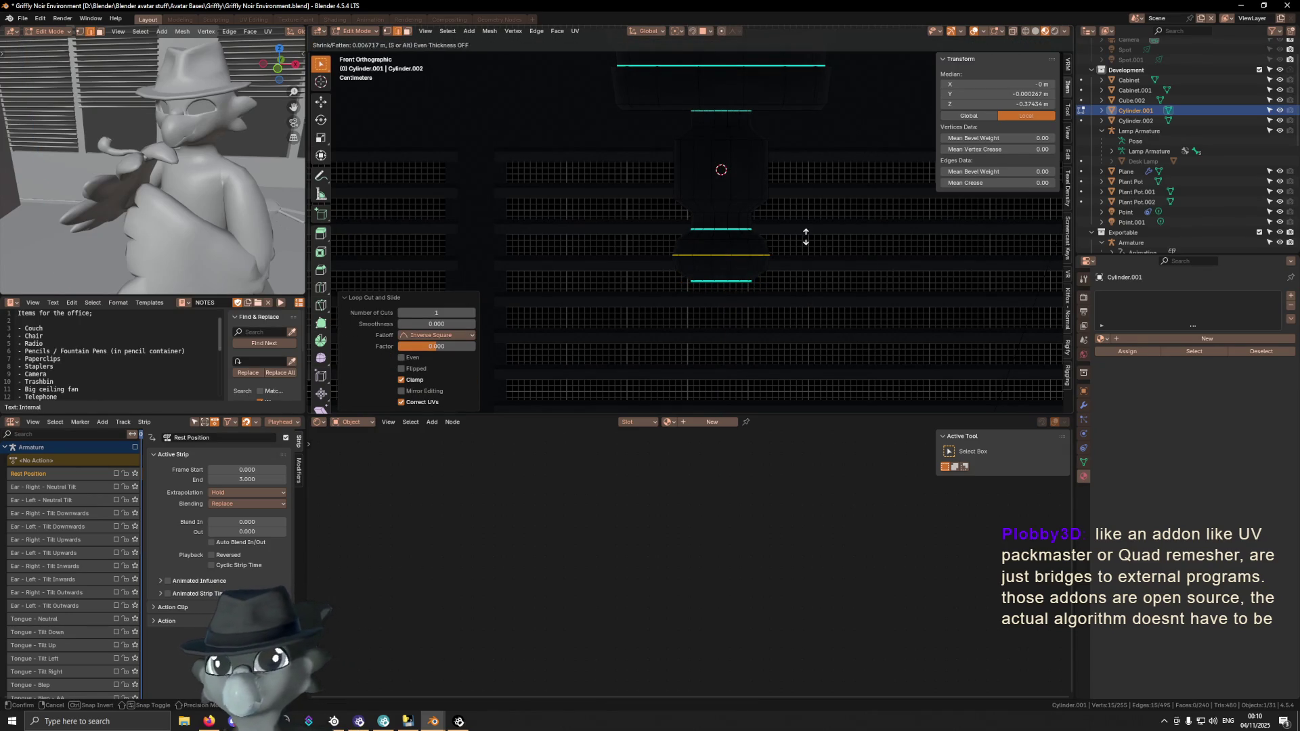
{"action": "left_click", "coordinate": [798, 243]}
{"action": "middle_click_drag", "start_coordinate": [746, 273], "coordinate": [740, 251], "text": "shift"}
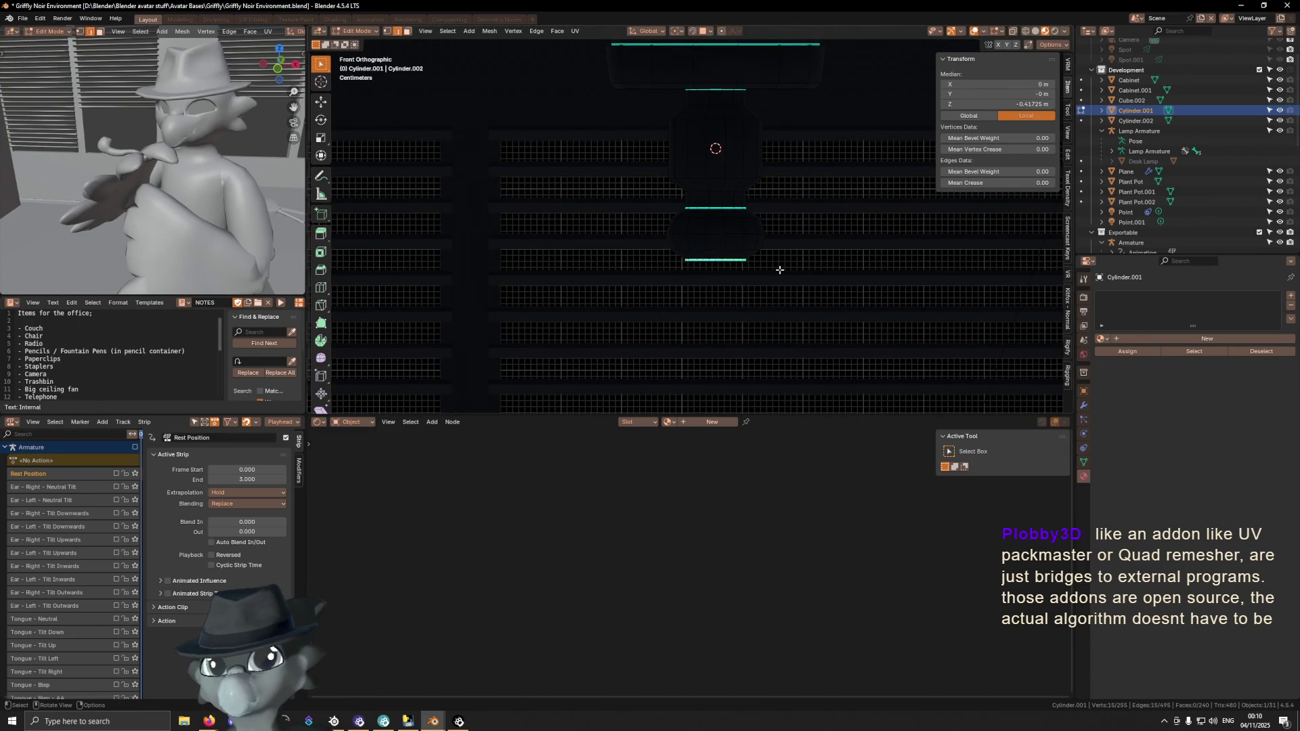
Extrude the bottom edge loop 0.018473 m straight down and start scaling it
{"action": "key", "text": "e"}
{"action": "key", "text": "z"}
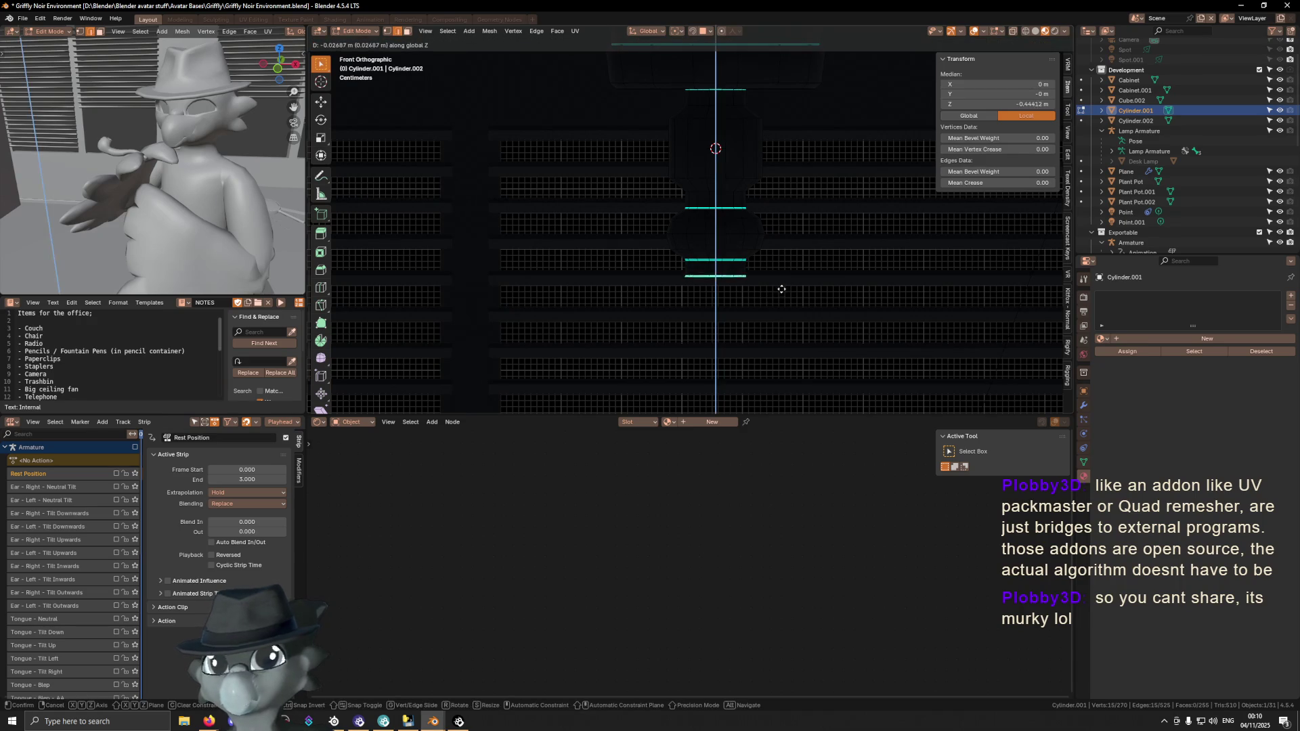
{"action": "left_click", "coordinate": [787, 283]}
{"action": "key", "text": "s"}
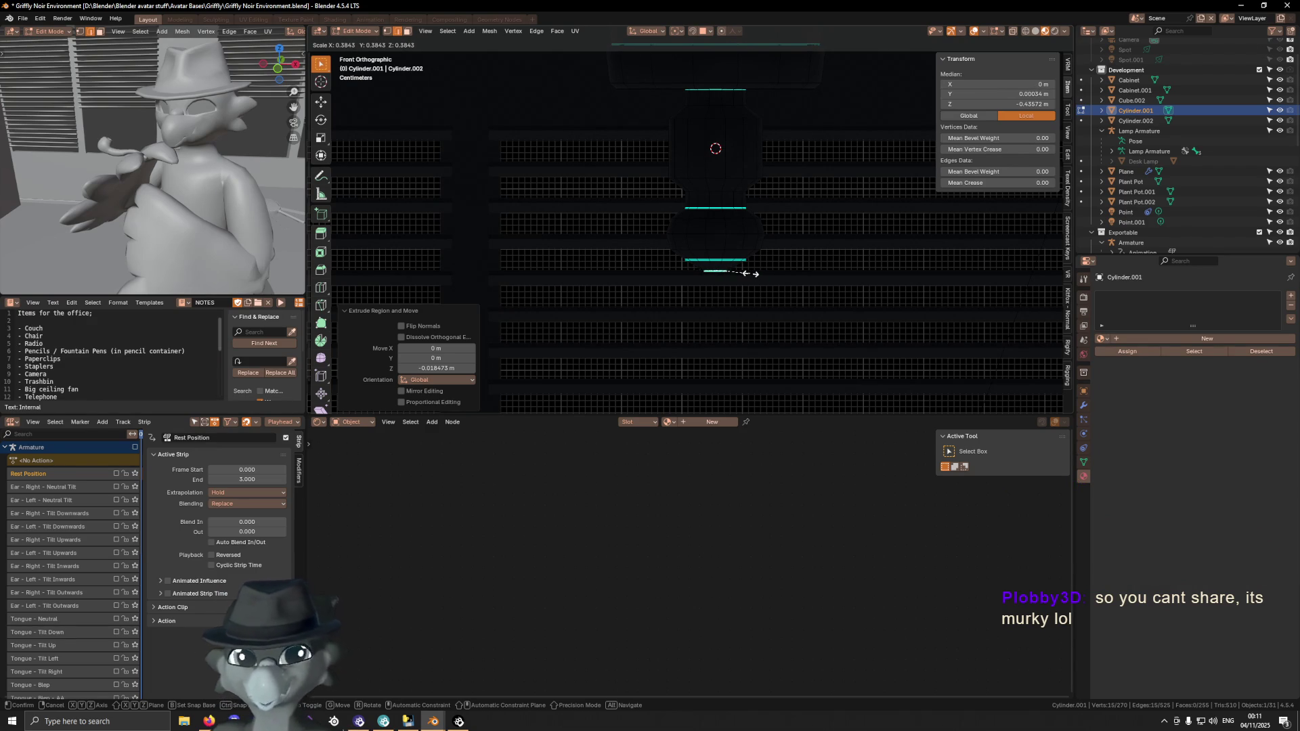
Shrink the ring to 0.384, then add a loop cut at 0.621 scaled to 0.843
{"action": "left_click", "coordinate": [750, 274]}
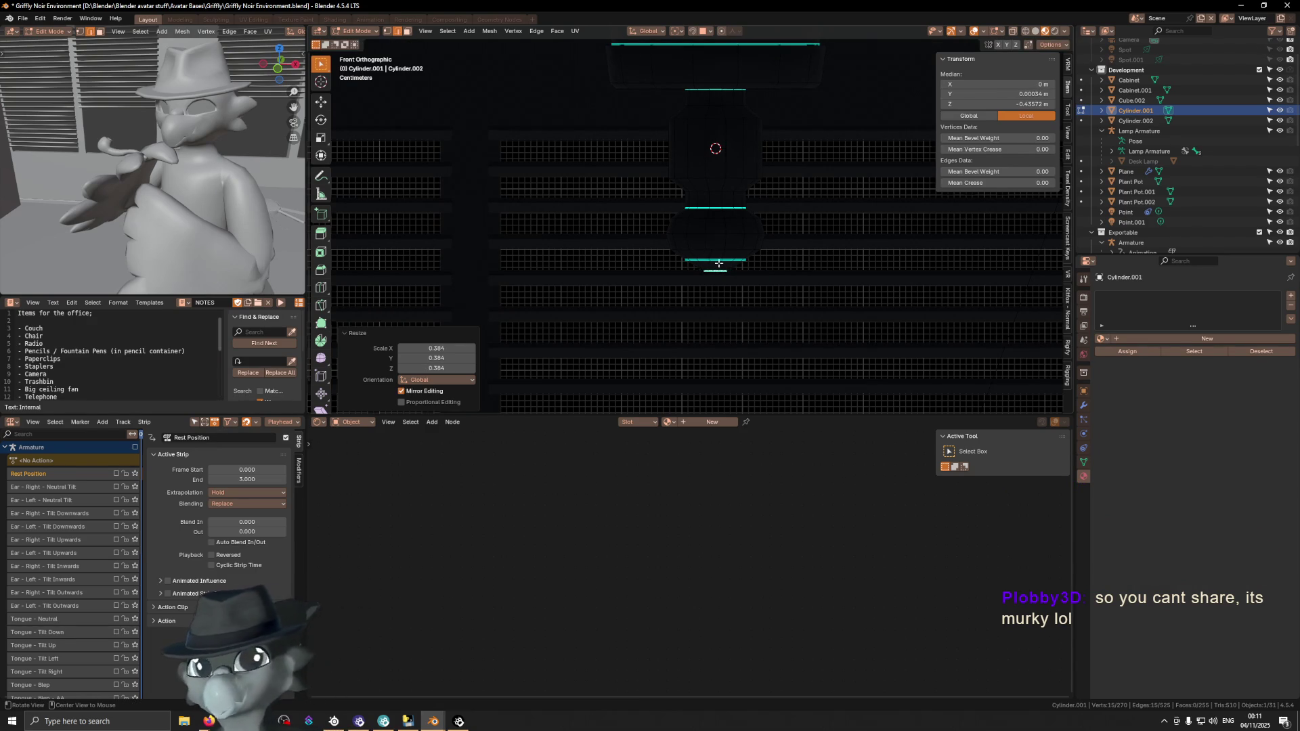
{"action": "scroll", "coordinate": [719, 263], "scroll_direction": "up", "scroll_amount": 4}
{"action": "mouse_move", "coordinate": [720, 252]}
{"action": "middle_mouse_down"}
{"action": "mouse_move", "coordinate": [720, 226]}
{"action": "mouse_move", "coordinate": [704, 220]}
{"action": "middle_mouse_up"}
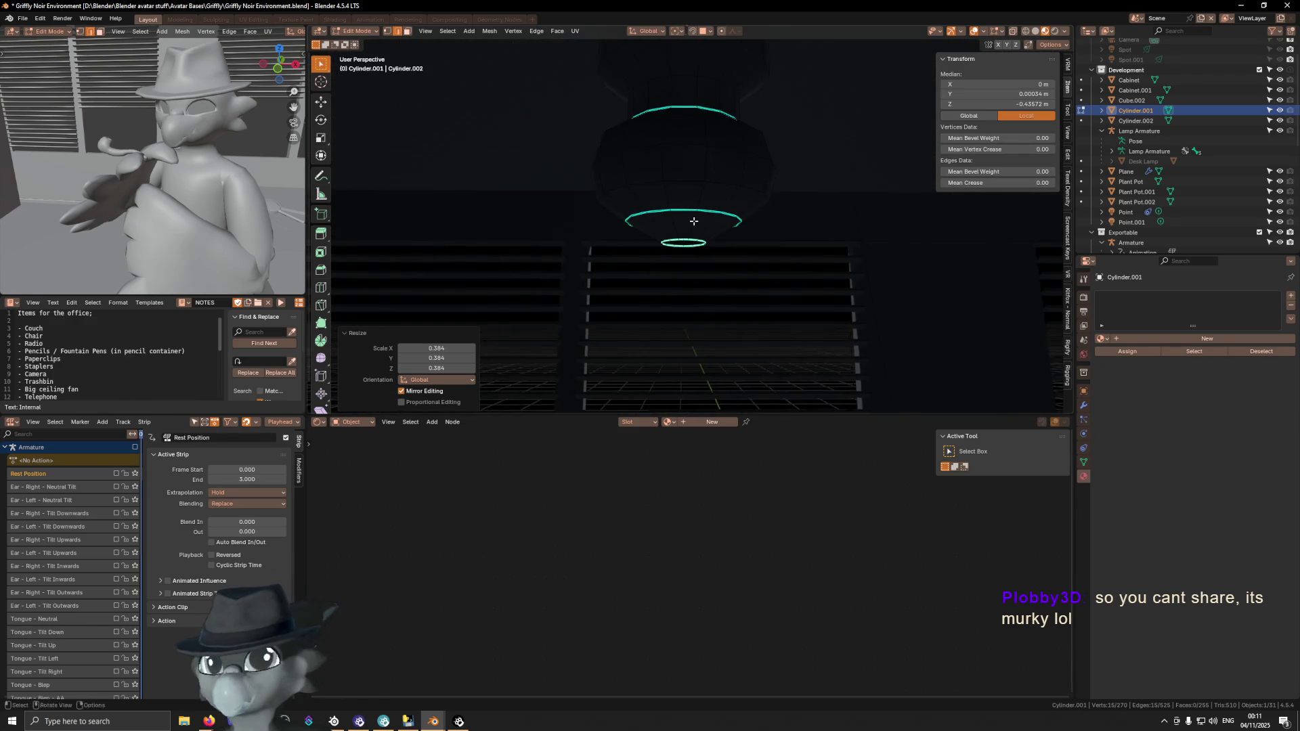
{"action": "key", "text": "ctrl+r"}
{"action": "left_click", "coordinate": [695, 218]}
{"action": "left_click", "coordinate": [753, 210]}
{"action": "key", "text": "s"}
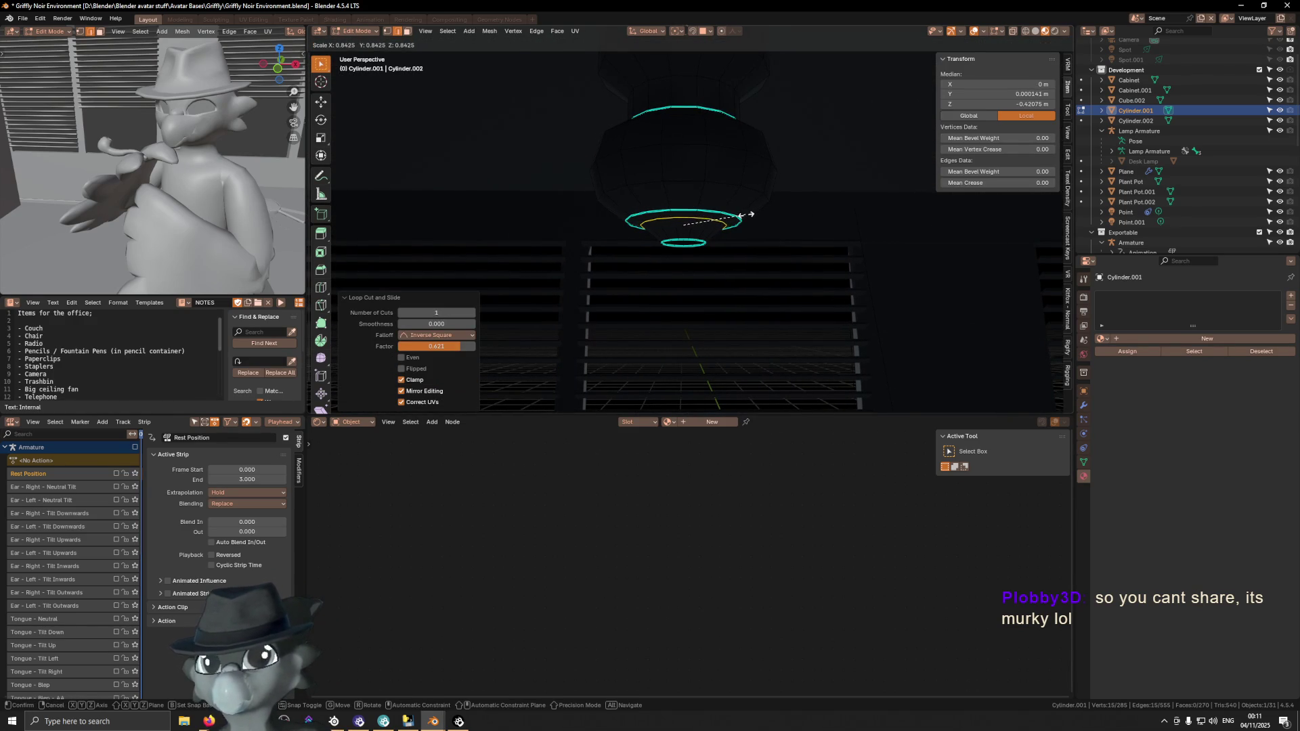
{"action": "left_click", "coordinate": [747, 216]}
Mark the large outer ring as sharp and clear sharpness from the small bottom ring
{"action": "middle_click_drag", "start_coordinate": [690, 250], "coordinate": [689, 230]}
{"action": "left_click", "coordinate": [690, 195], "text": "alt"}
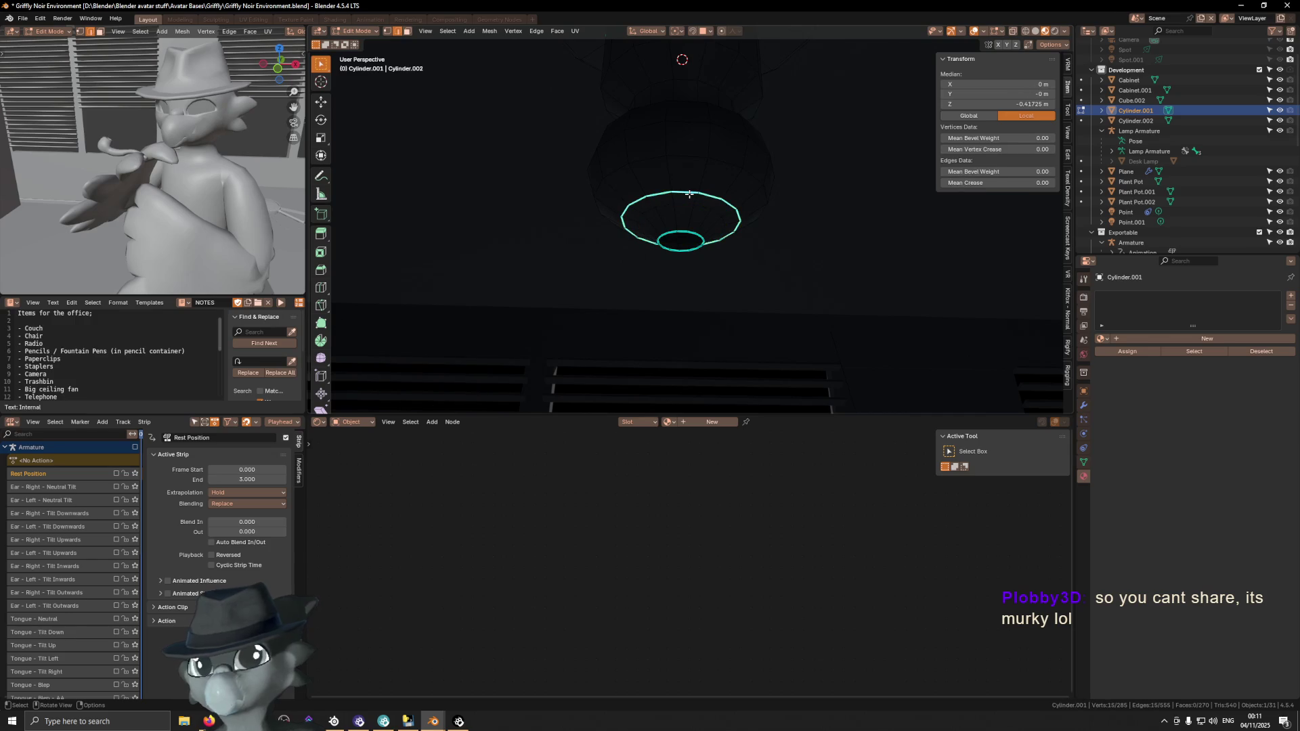
{"action": "key", "text": "ctrl+e"}
{"action": "left_click", "coordinate": [814, 262]}
{"action": "scroll", "coordinate": [724, 231], "scroll_direction": "up", "scroll_amount": 2}
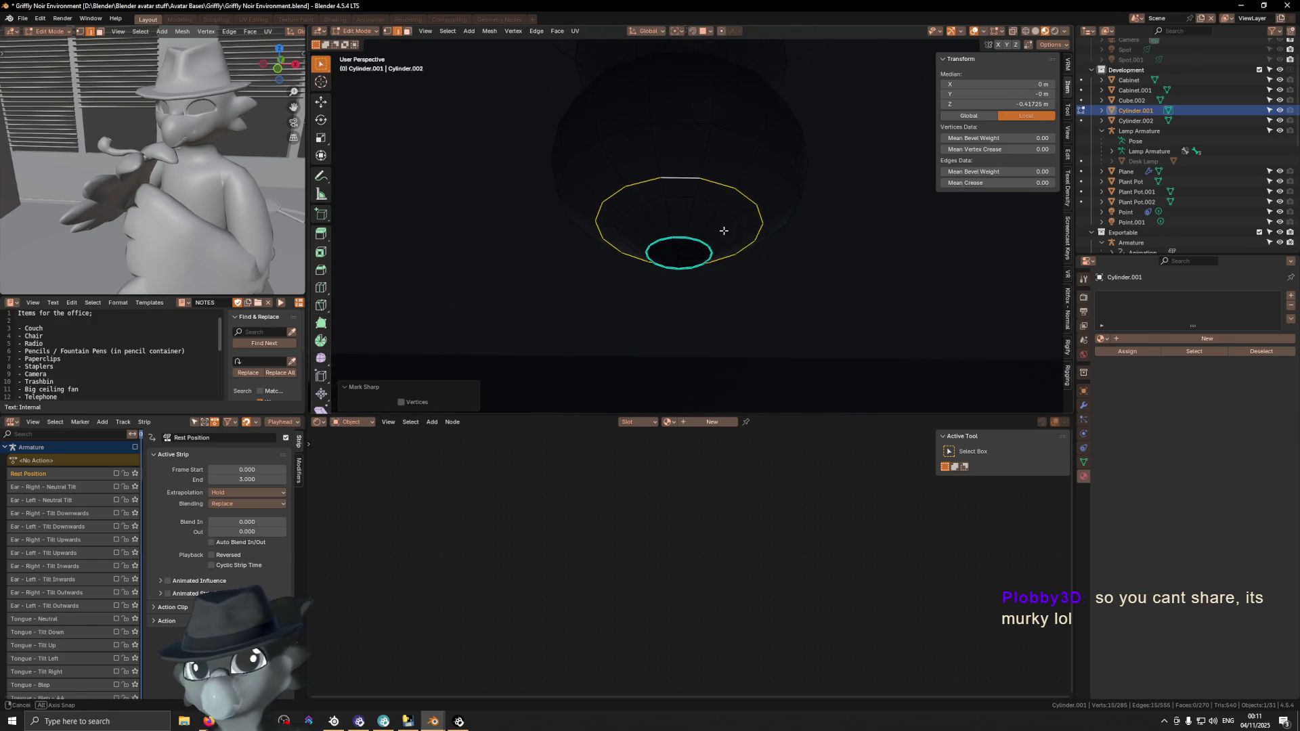
{"action": "left_click", "coordinate": [682, 238], "text": "alt"}
{"action": "key", "text": "ctrl+e"}
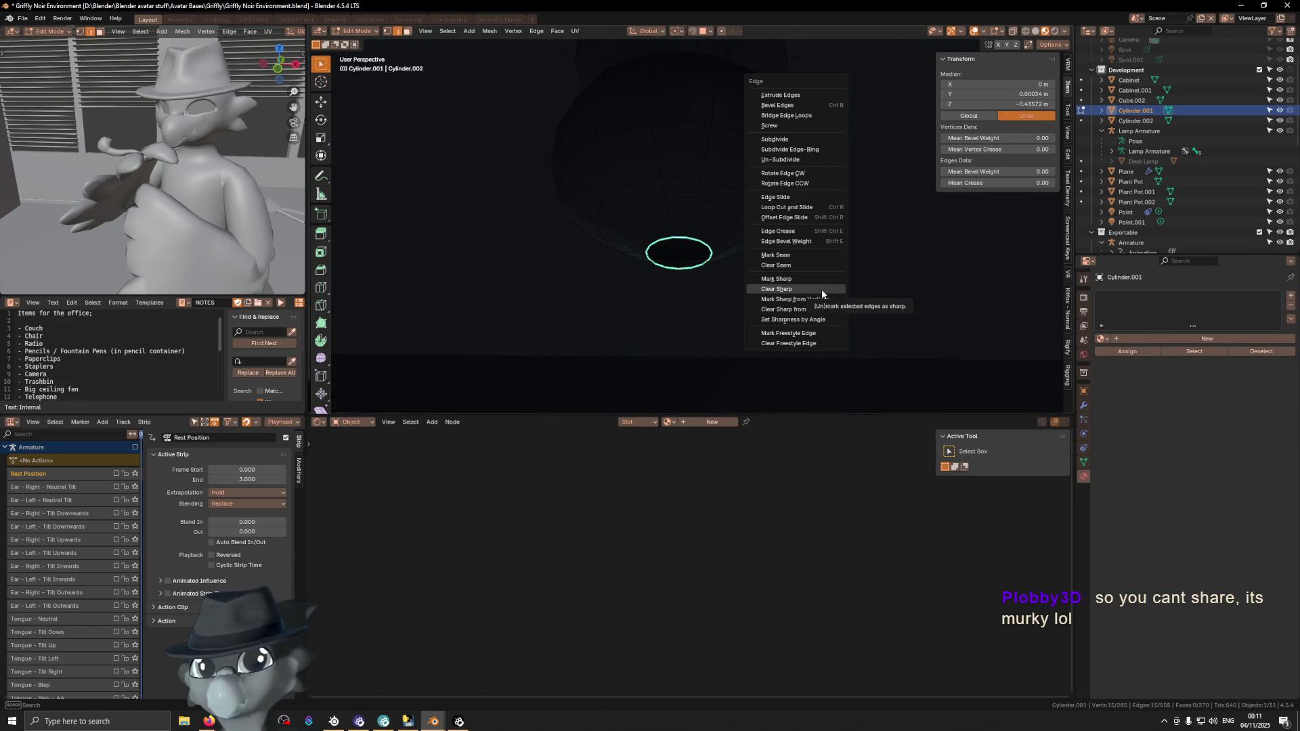
{"action": "left_click", "coordinate": [822, 290]}
Fill the small ring with a face, inset it 0.01943 m, and nudge it down
{"action": "key", "text": "f"}
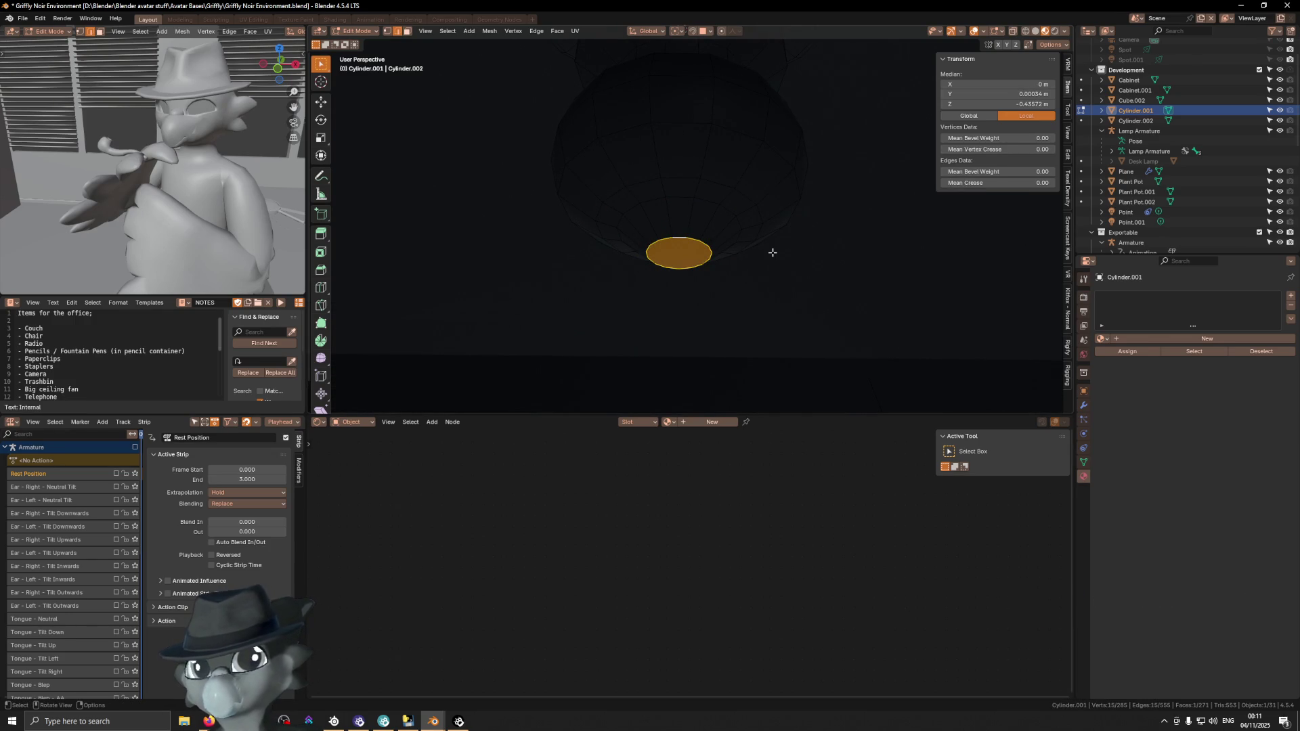
{"action": "key", "text": "i"}
{"action": "left_click", "coordinate": [755, 256]}
{"action": "key", "text": "g"}
{"action": "key", "text": "z"}
{"action": "left_click", "coordinate": [755, 278]}
Return Cylinder.001 to Object Mode
{"action": "key", "text": "shift+alt+z"}
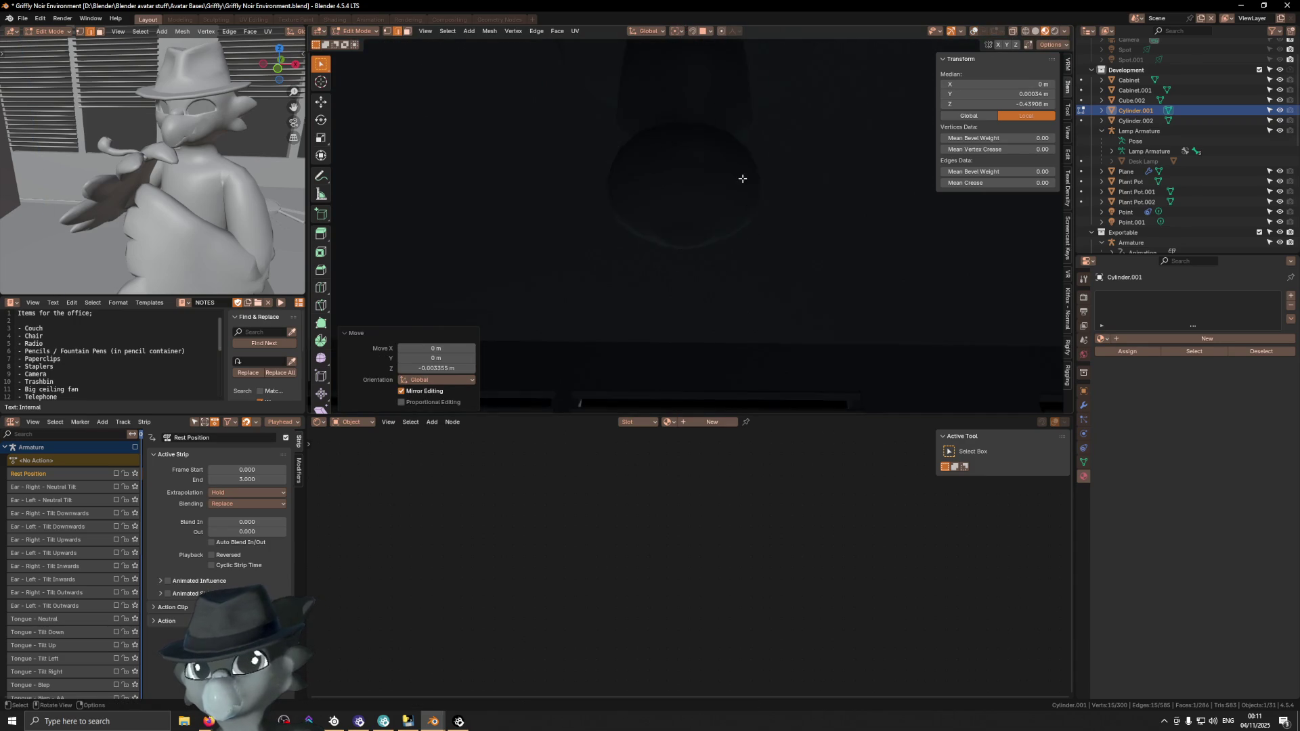
{"action": "key", "text": "ctrl+Tab"}
{"action": "left_click", "coordinate": [594, 248]}
{"action": "key", "text": "shift+alt+z"}
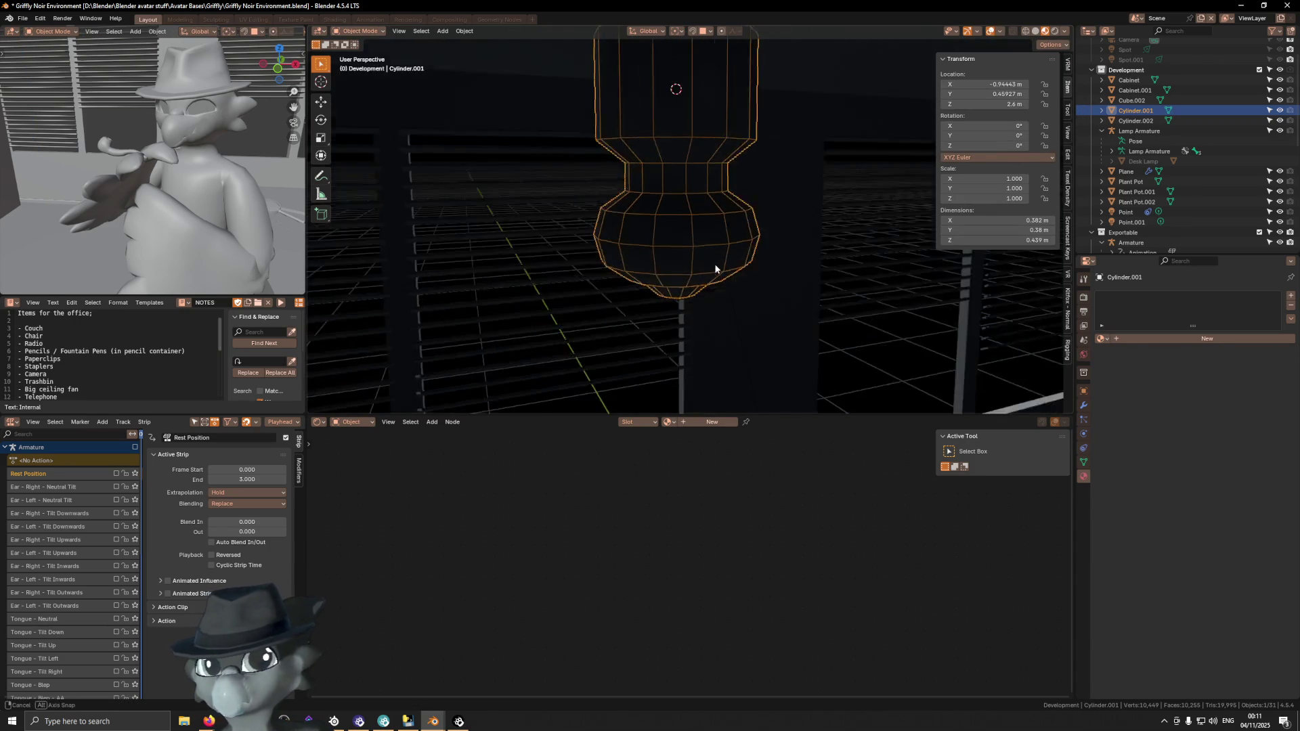
In front orthographic view, enter Edit Mode and place a loop cut at the lamp's narrow neck
{"action": "middle_click_drag", "start_coordinate": [755, 243], "coordinate": [675, 217]}
{"action": "key", "text": "KP_1"}
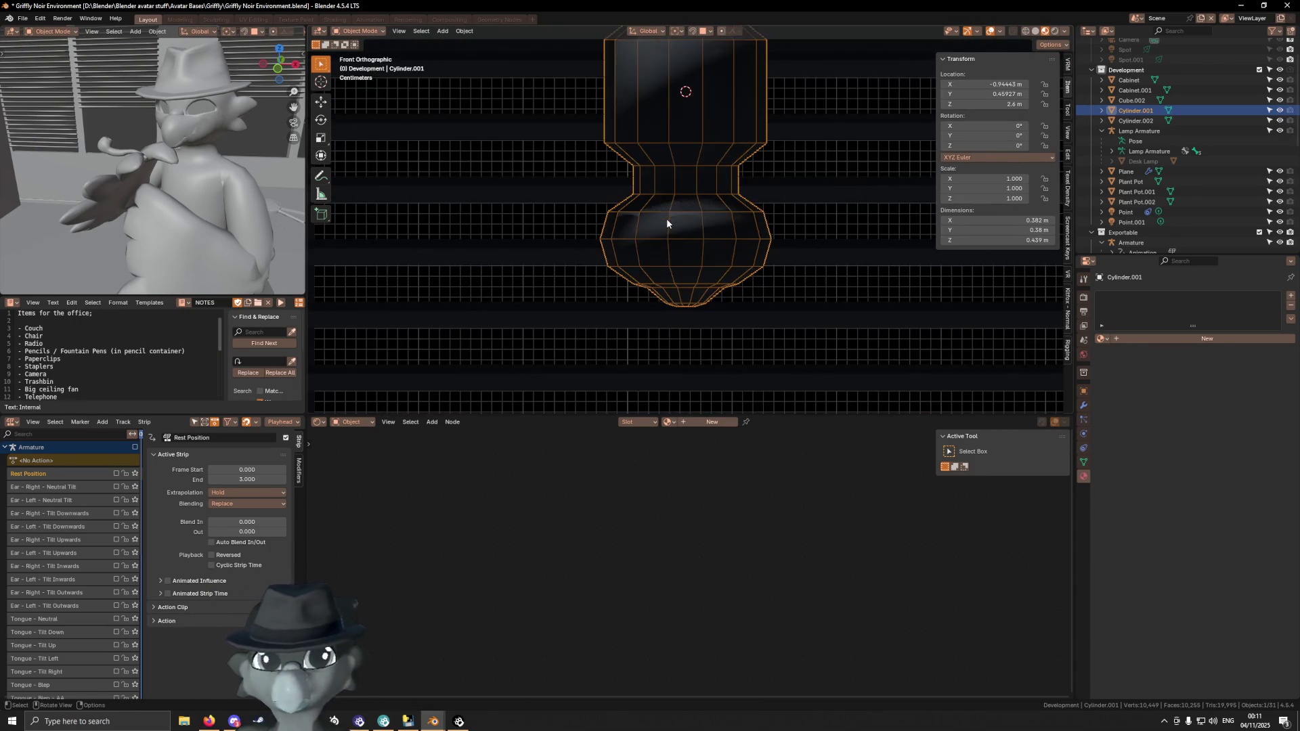
{"action": "mouse_move", "coordinate": [670, 213]}
{"action": "middle_mouse_down"}
{"action": "mouse_move", "coordinate": [691, 227]}
{"action": "mouse_move", "coordinate": [691, 215]}
{"action": "middle_mouse_up"}
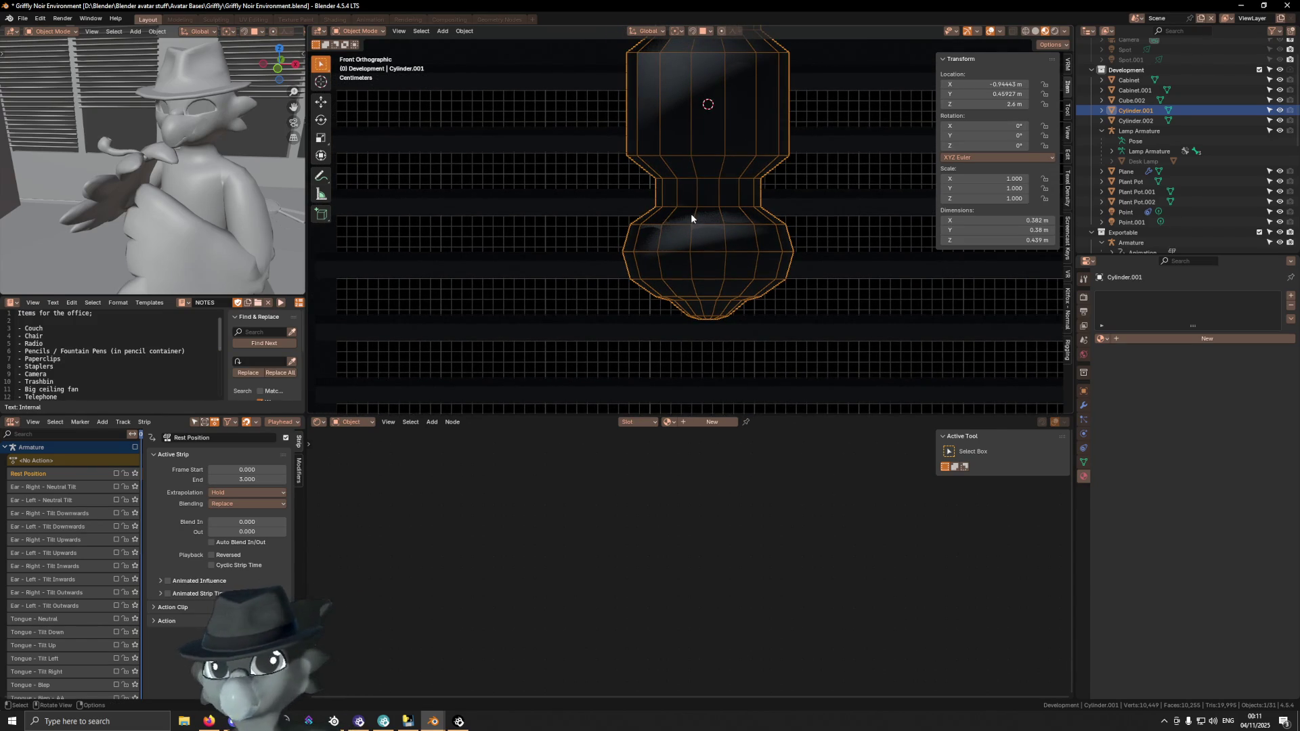
{"action": "key", "text": "Tab"}
{"action": "key", "text": "ctrl+r"}
{"action": "left_click", "coordinate": [708, 218]}
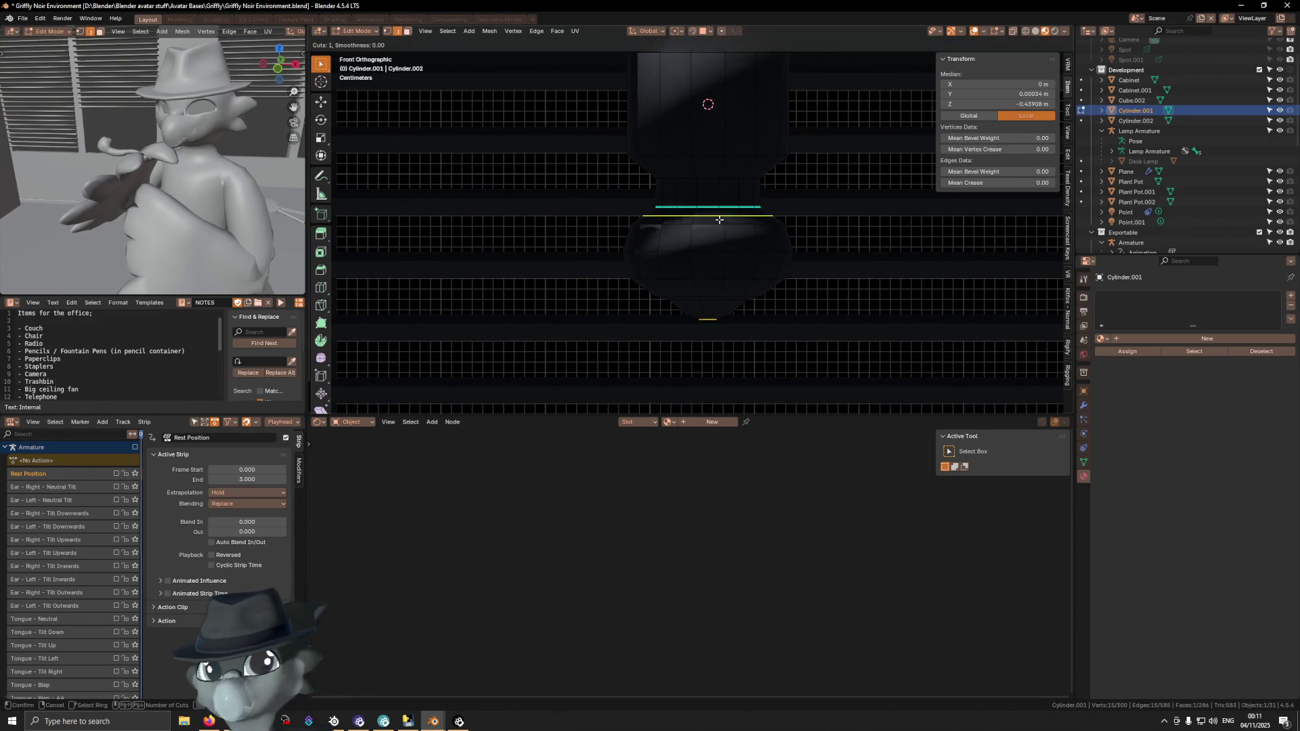
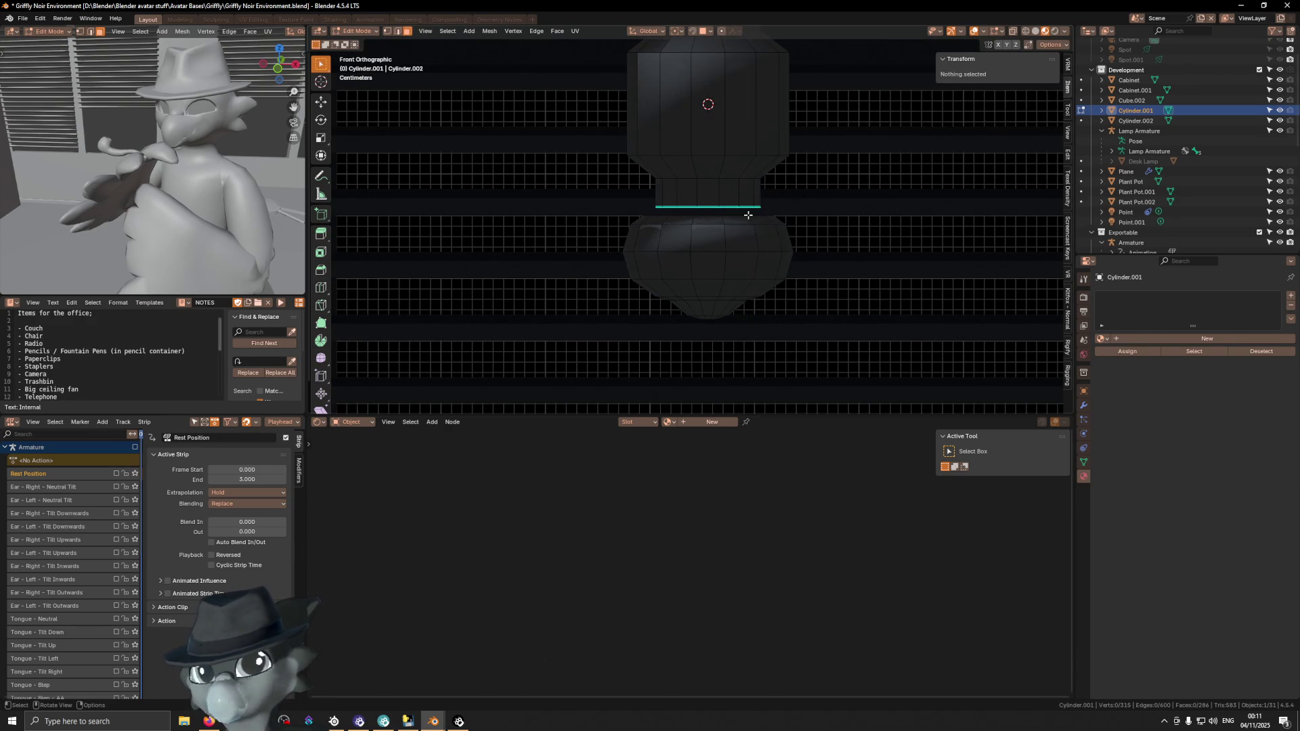
Select the bulbous lower base piece and lower it slightly along Z
{"action": "left_click", "coordinate": [746, 214]}
{"action": "key", "text": "l"}
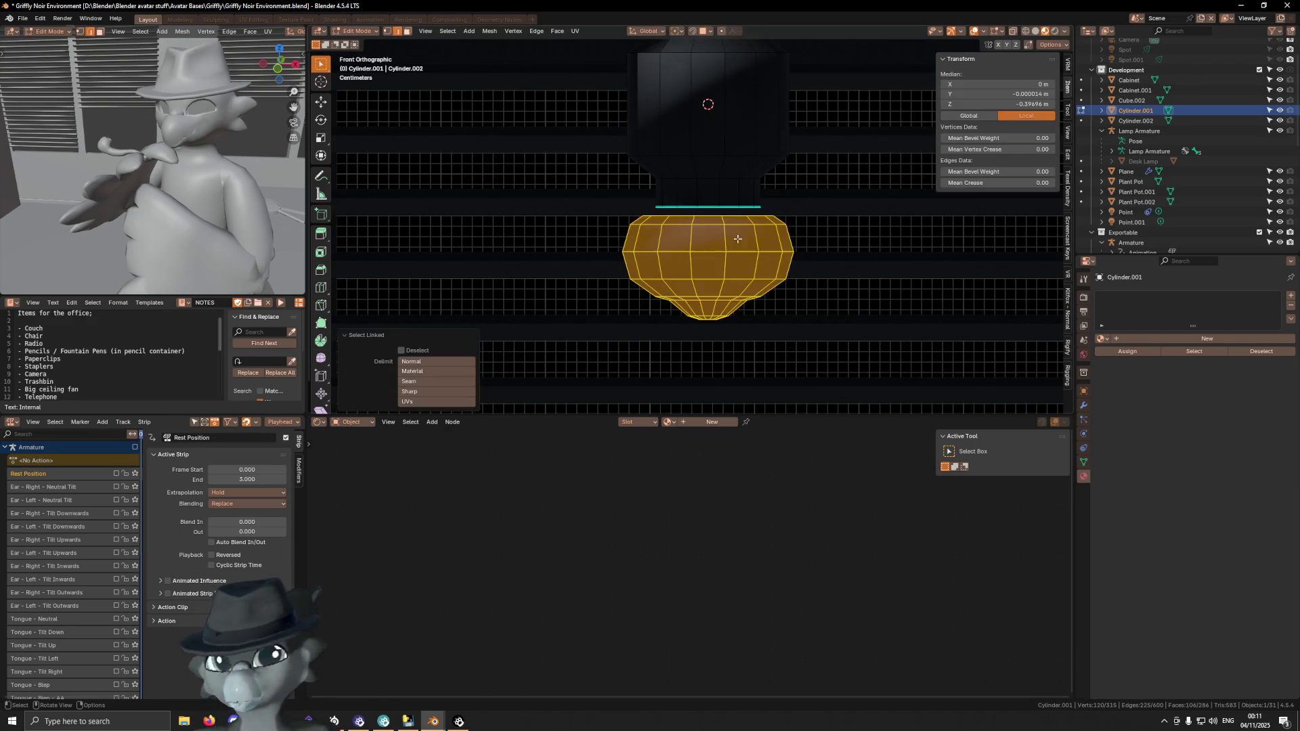
{"action": "key", "text": "g"}
{"action": "key", "text": "z"}
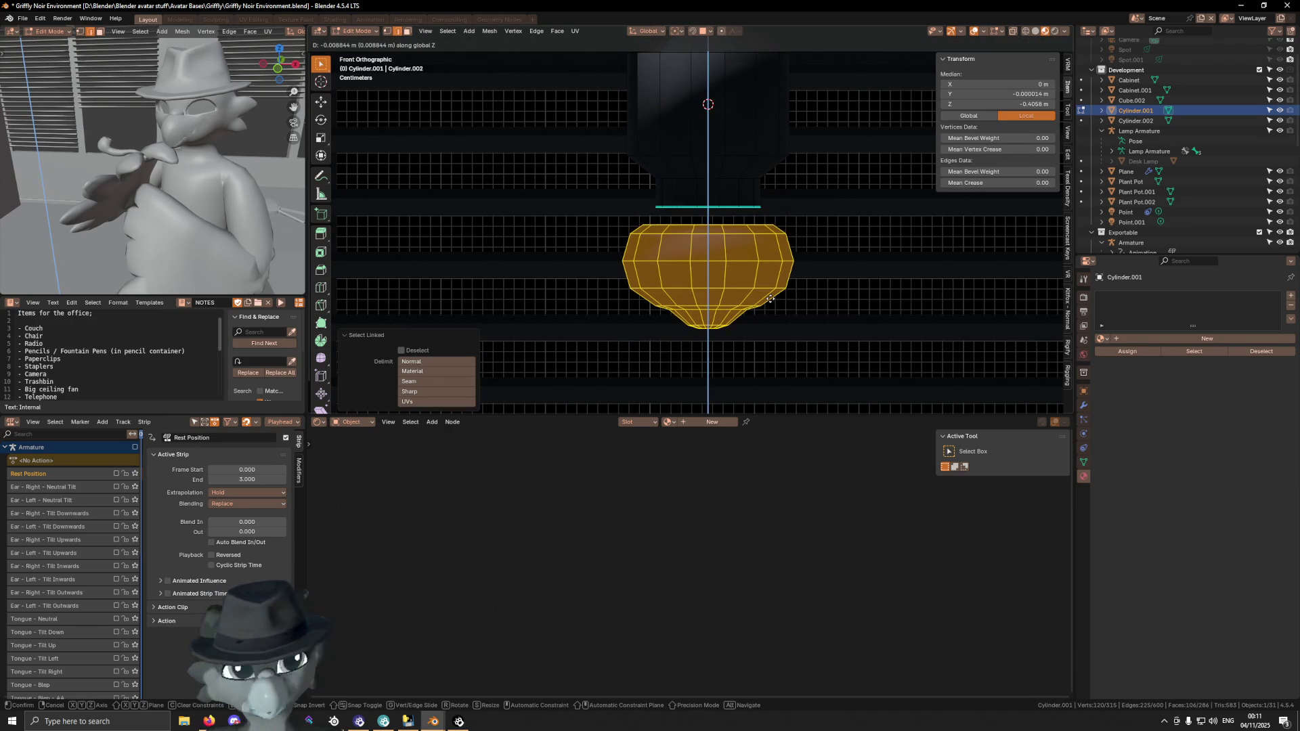
{"action": "left_click", "coordinate": [770, 298]}
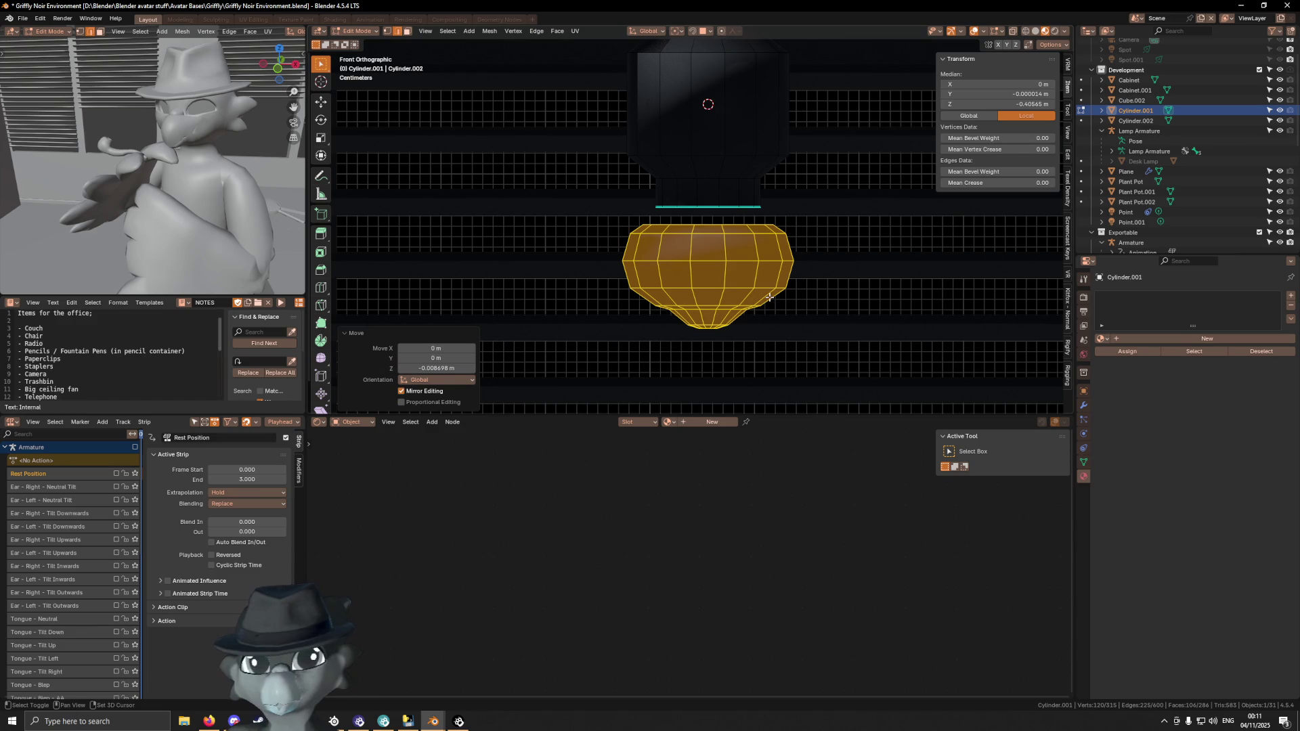
Extrude the base's top edge loop a short distance upward
{"action": "left_click", "coordinate": [683, 225], "text": "alt"}
{"action": "key", "text": "e"}
{"action": "left_click", "coordinate": [791, 234]}
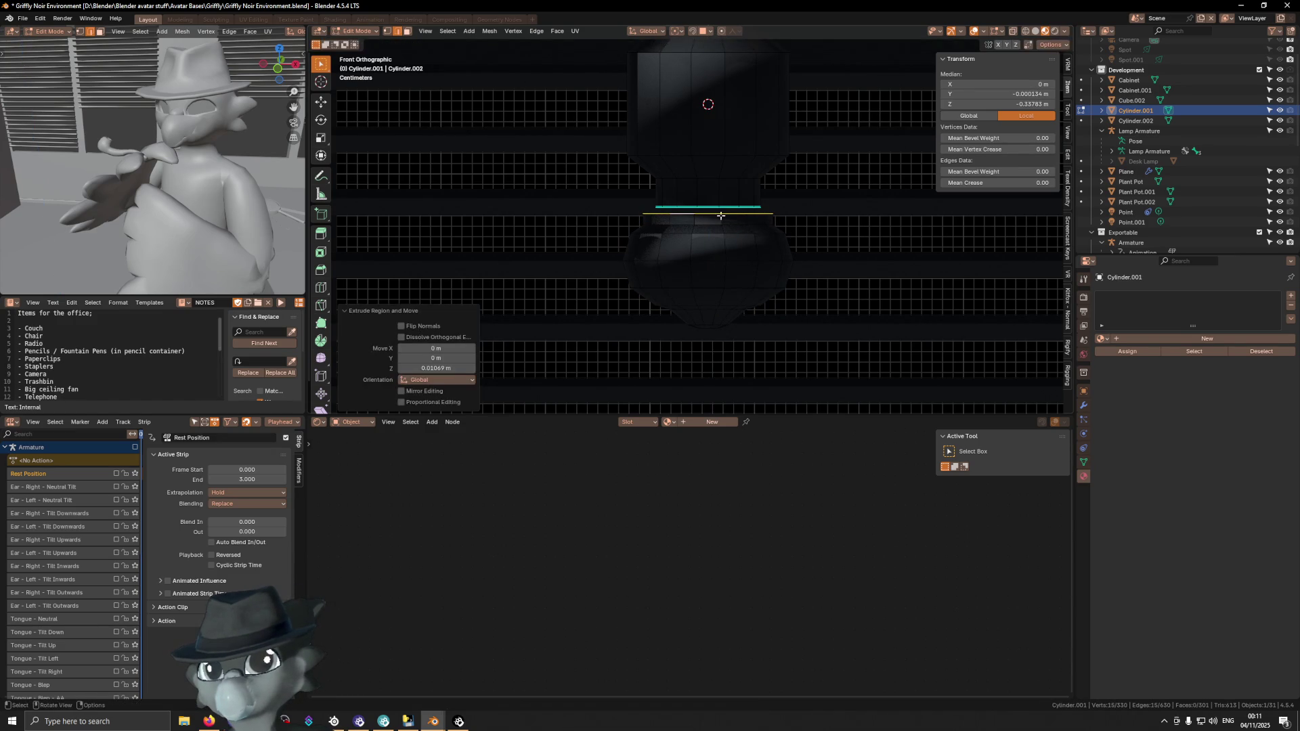